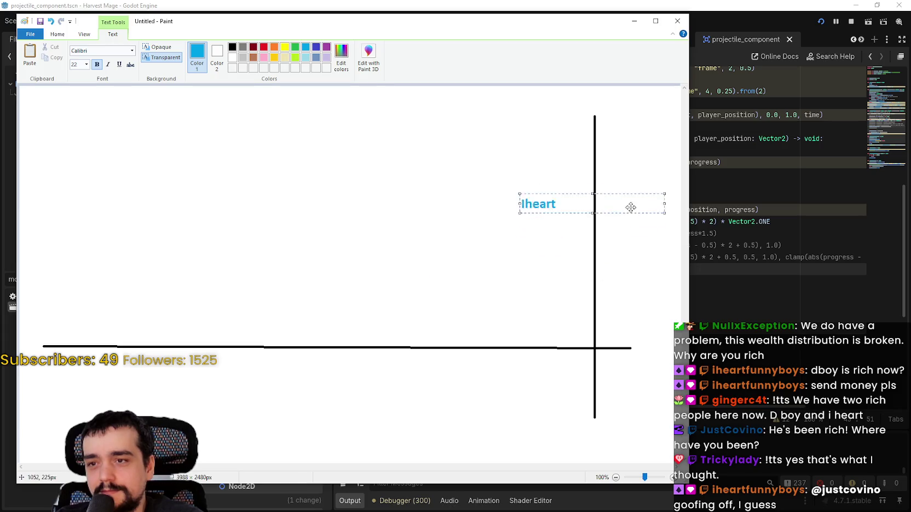
Step: Move the Iheart label and add blue 'dboy' and 'chat' text labels to the chart
left_click(536, 292)
left_click(541, 267)
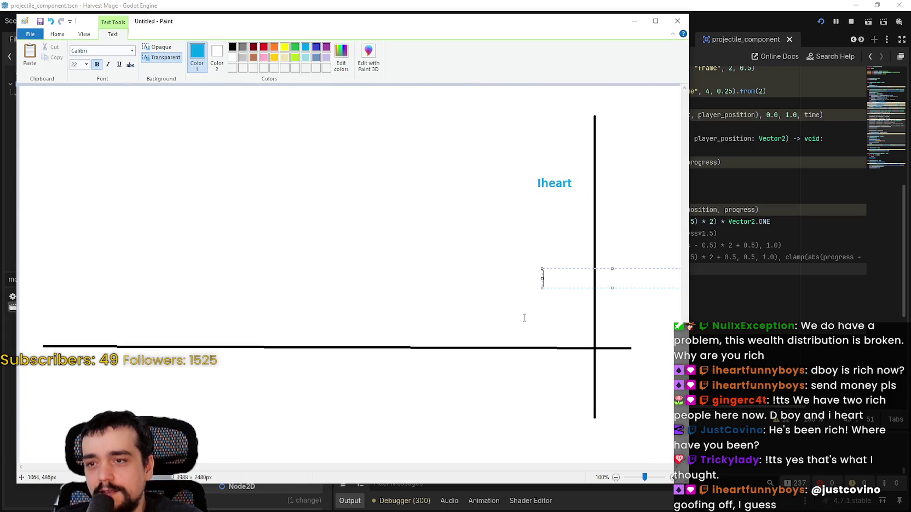
left_click(534, 329)
left_click(540, 295)
type("dboy")
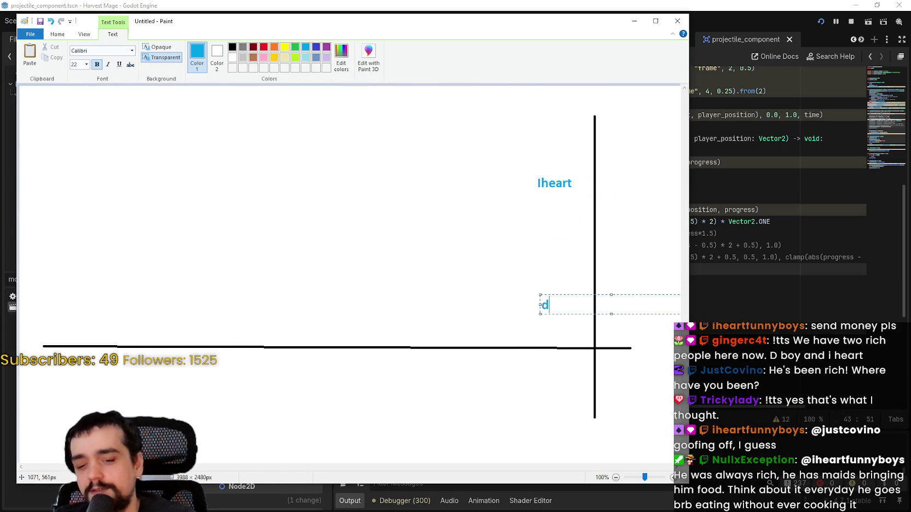
left_click(489, 377)
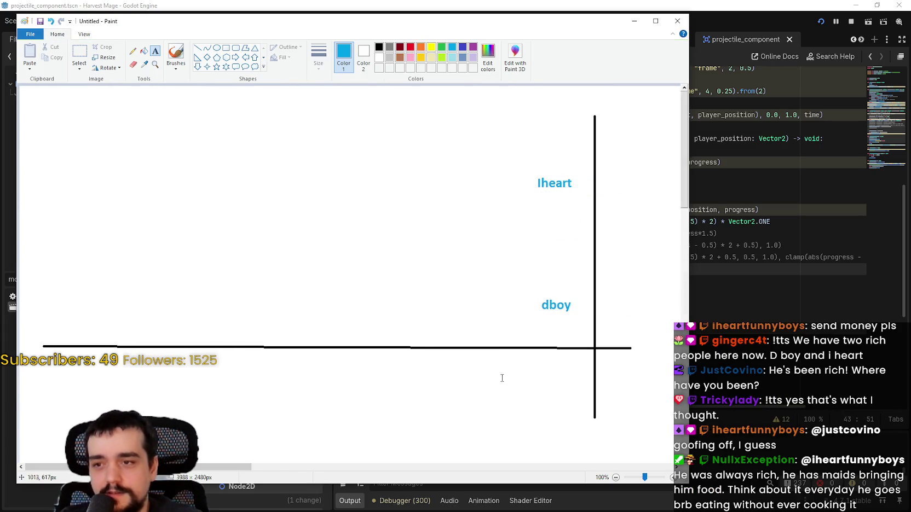
left_click(556, 229)
type("chat")
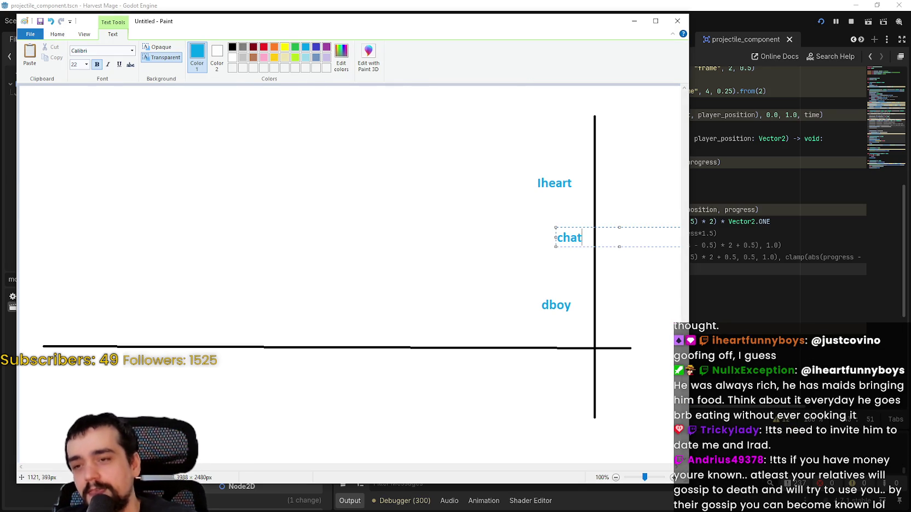
left_click(476, 263)
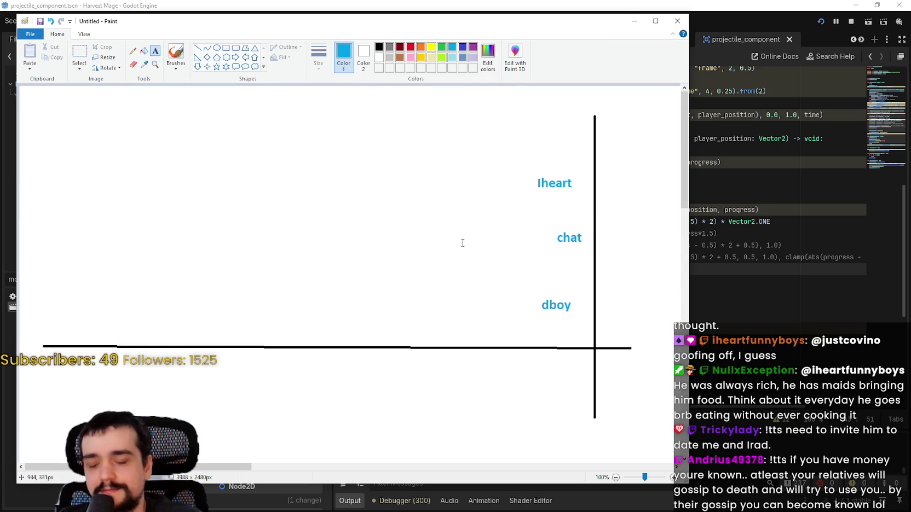
Step: Switch to a thin red brush for freehand drawing
left_click(411, 47)
left_click(197, 48)
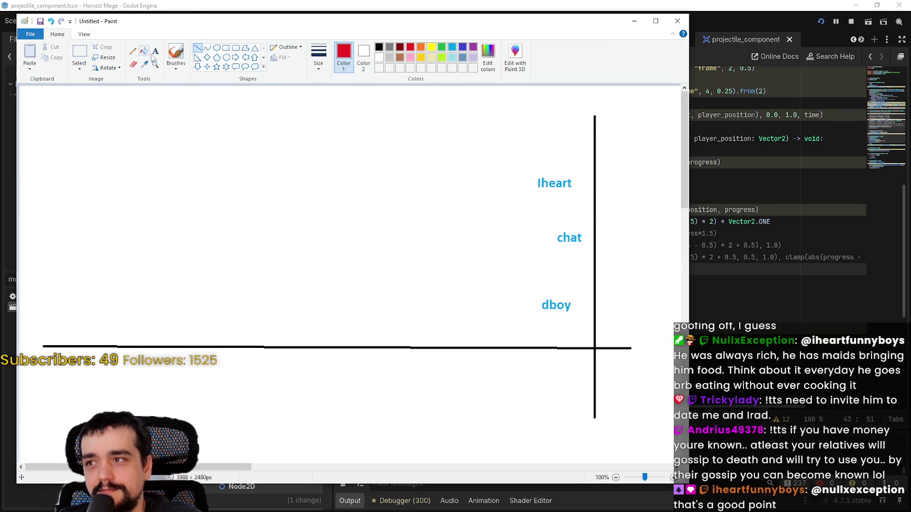
left_click(132, 50)
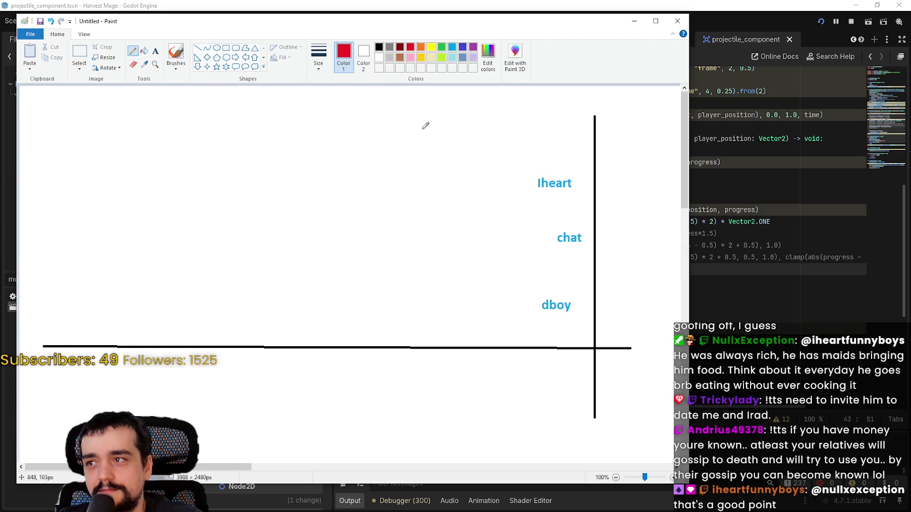
left_click(170, 55)
left_click(318, 55)
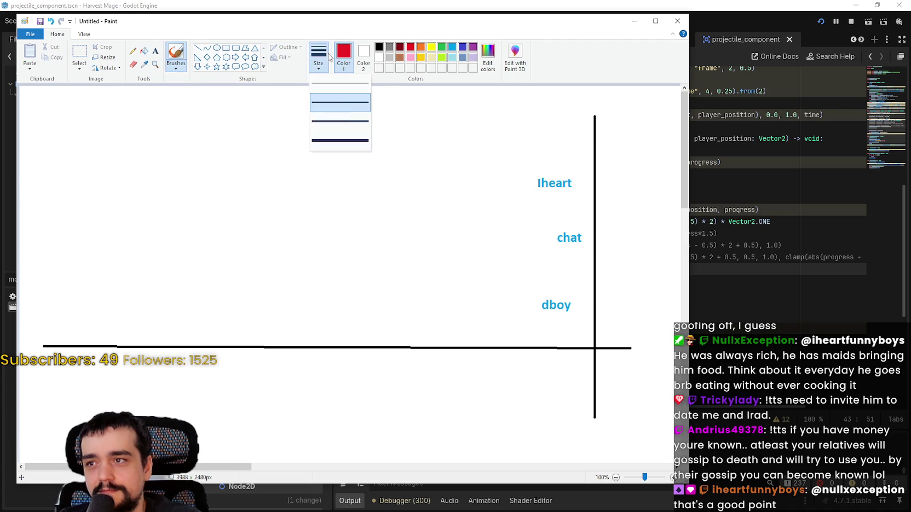
left_click(343, 106)
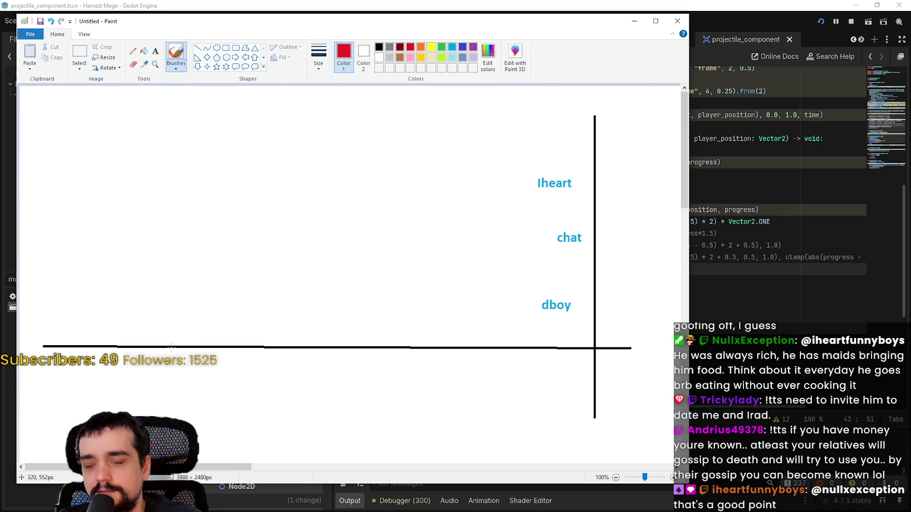
Step: Draw red lines: one rising from the baseline, then lines at the Iheart, chat and dboy levels
mouse_move(172, 346)
left_mouse_down()
mouse_move(236, 328)
mouse_move(423, 310)
mouse_move(520, 281)
mouse_move(533, 205)
mouse_move(560, 152)
mouse_move(619, 116)
left_mouse_up()
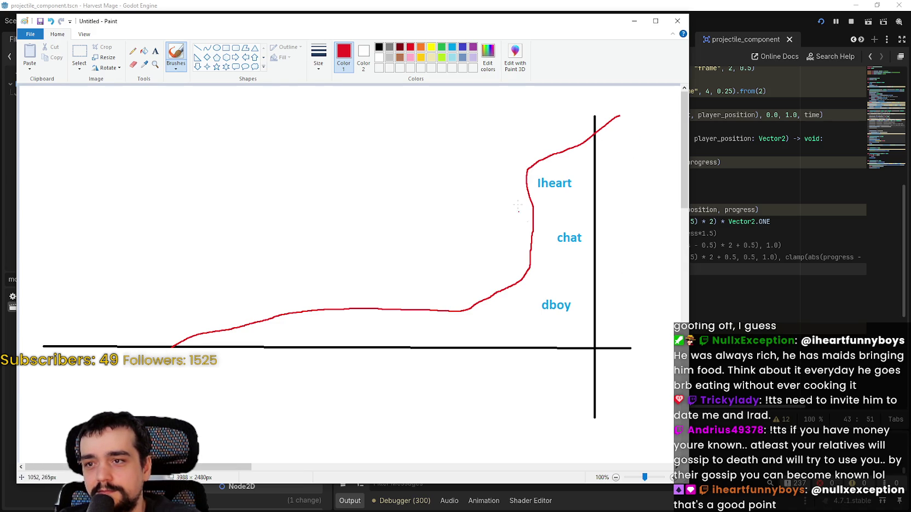
left_click_drag(488, 190, 624, 189)
left_click_drag(511, 251, 629, 243)
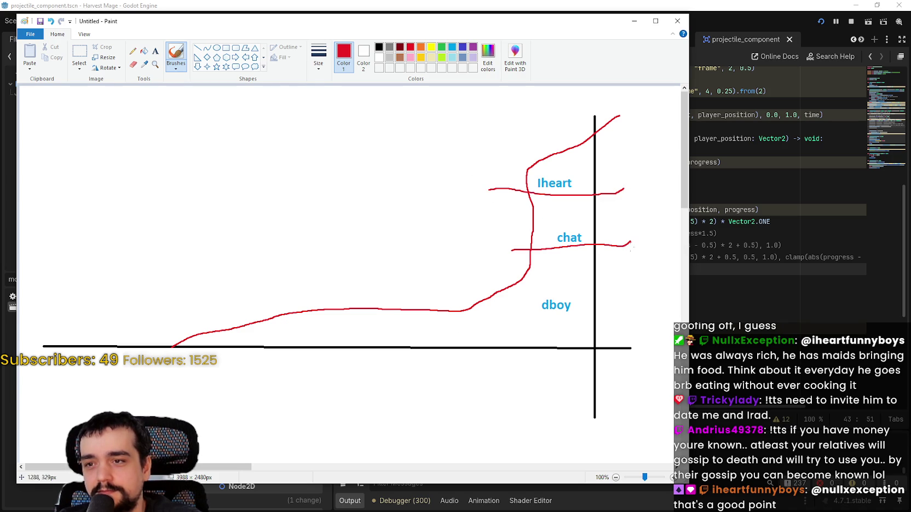
left_click_drag(447, 310, 629, 316)
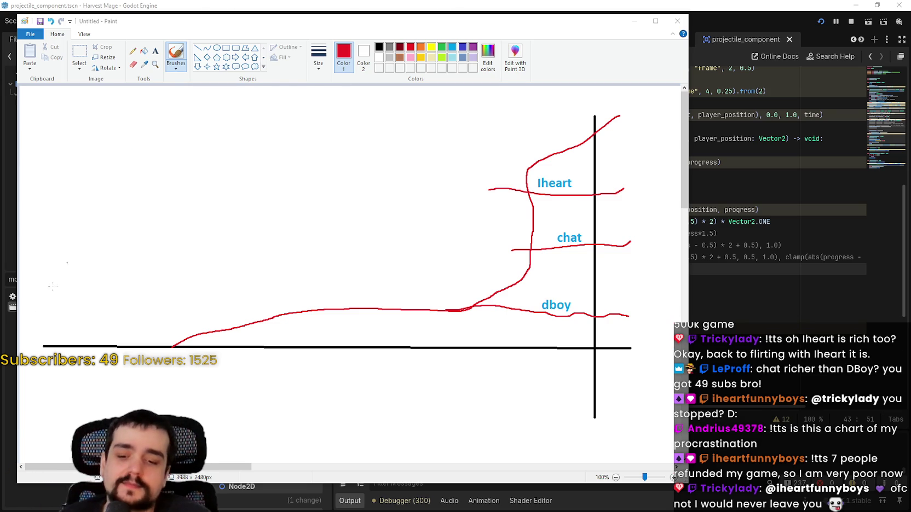
Step: Add a light blue 'Cakez' label at the canvas's top right
left_click_drag(230, 467, 293, 467)
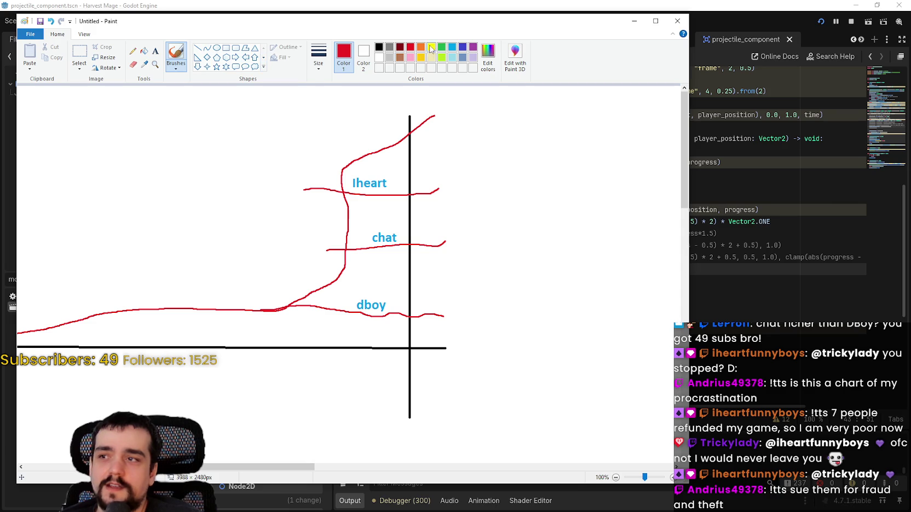
left_click(452, 47)
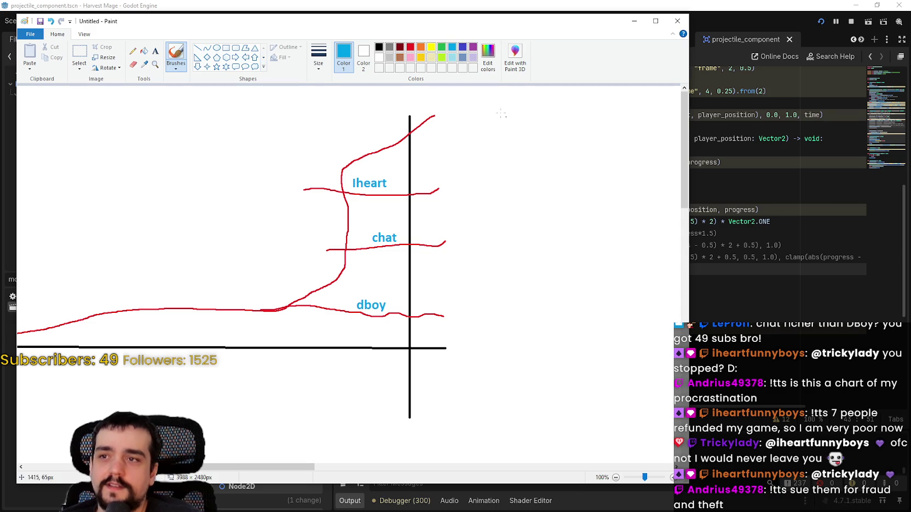
left_click(156, 51)
left_click(578, 101)
type("Cakez")
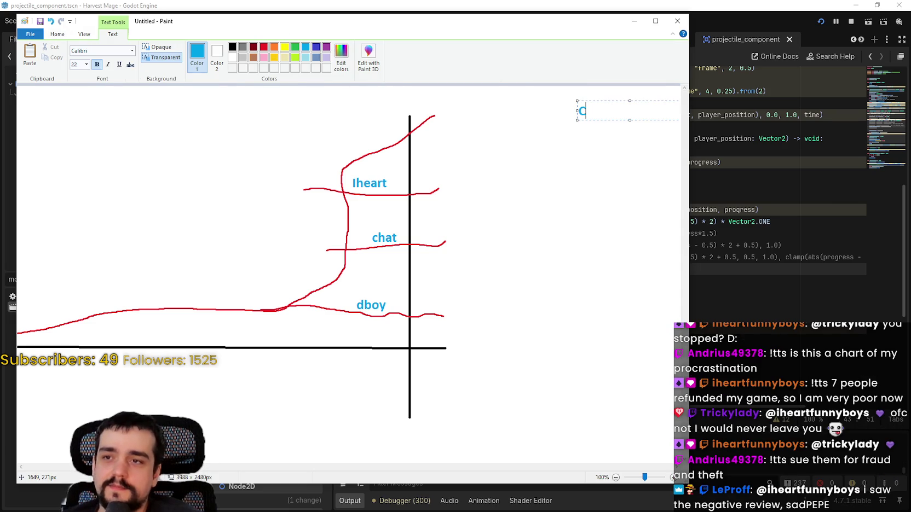
left_click(533, 142)
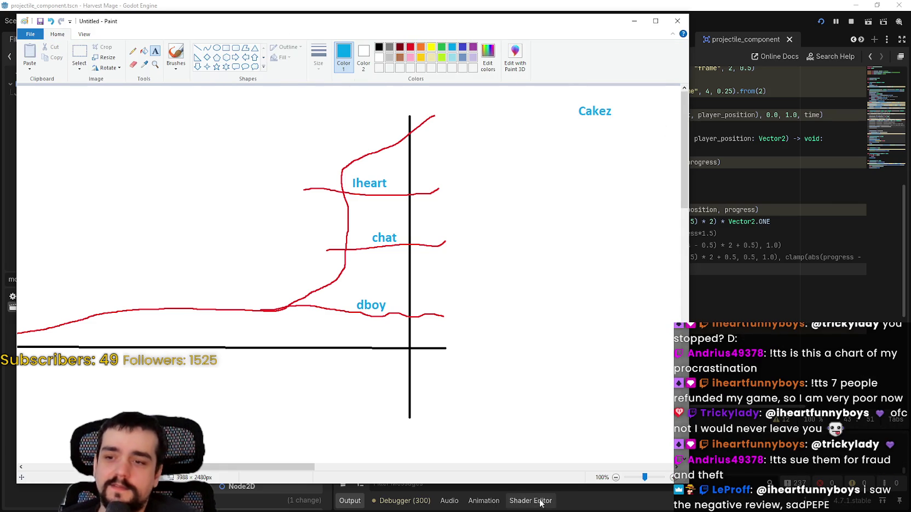
Step: Narrow the Paint window, then close it without saving the drawing
scroll(238, 438, "left", 3)
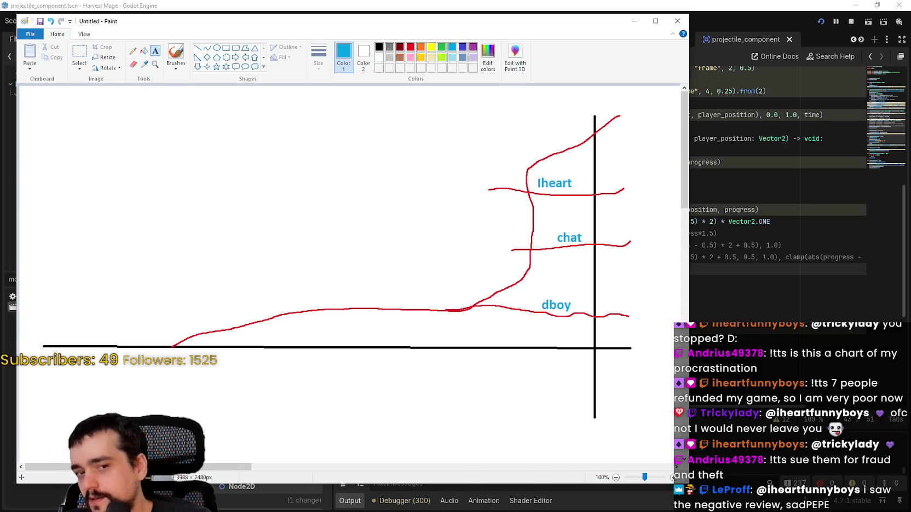
left_click_drag(689, 383, 661, 383)
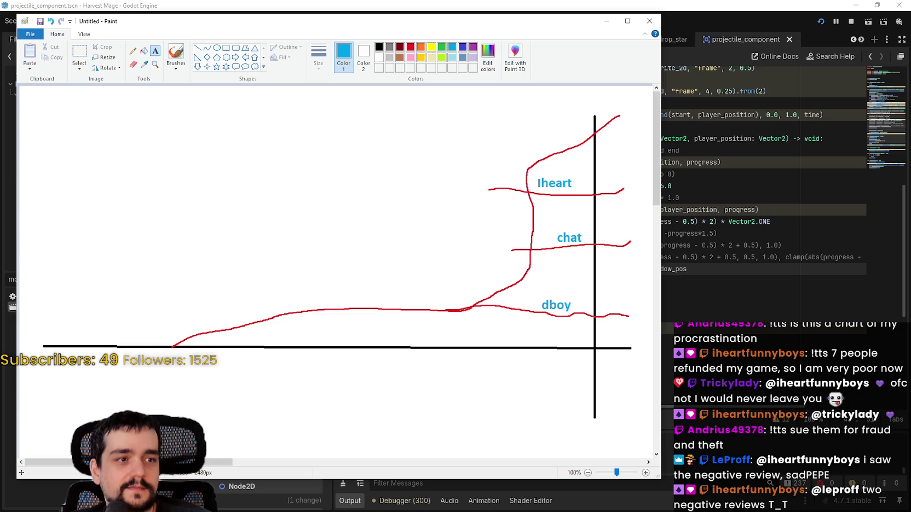
left_click(649, 21)
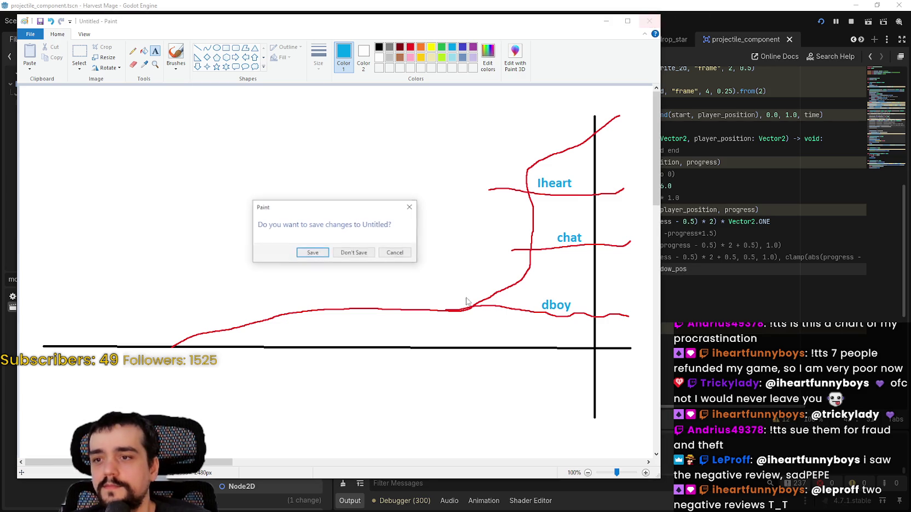
left_click(338, 253)
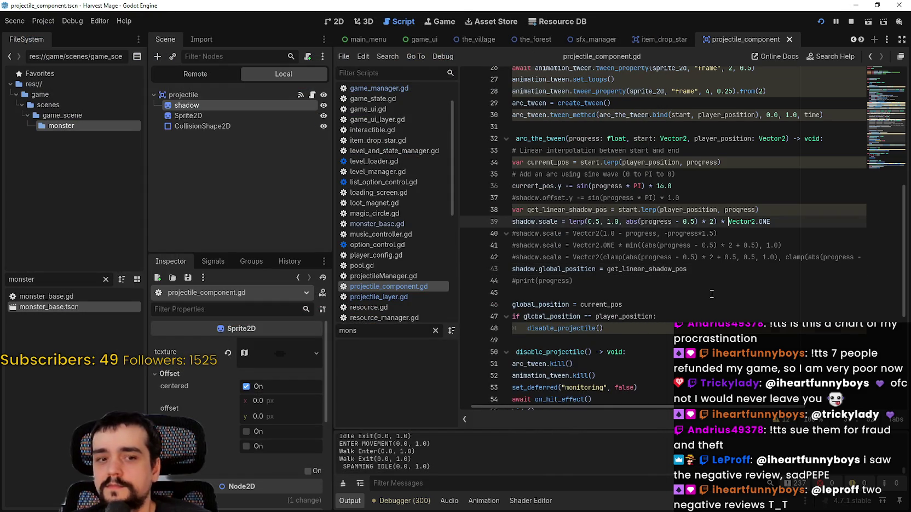
Step: Scroll through the Godot script, then switch to the Steam store window
scroll(711, 293, "up", 4)
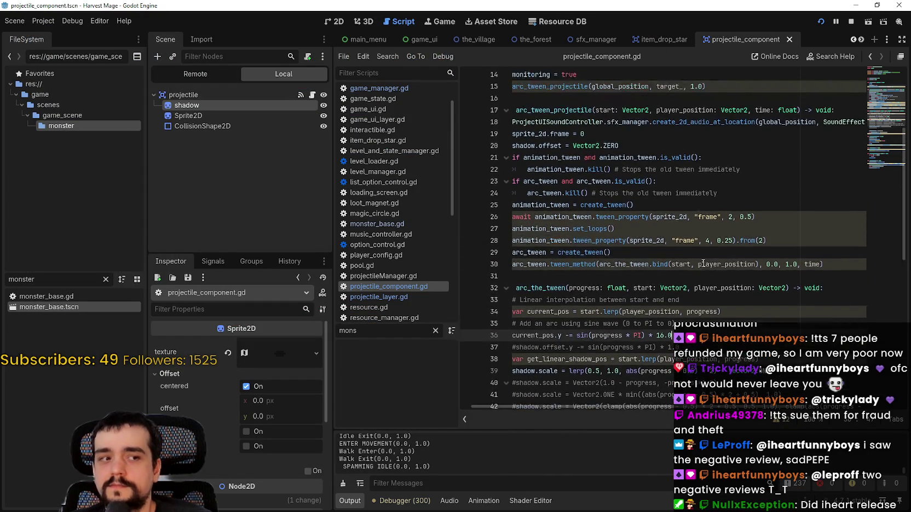
scroll(702, 263, "down", 3)
scroll(702, 264, "down", 2)
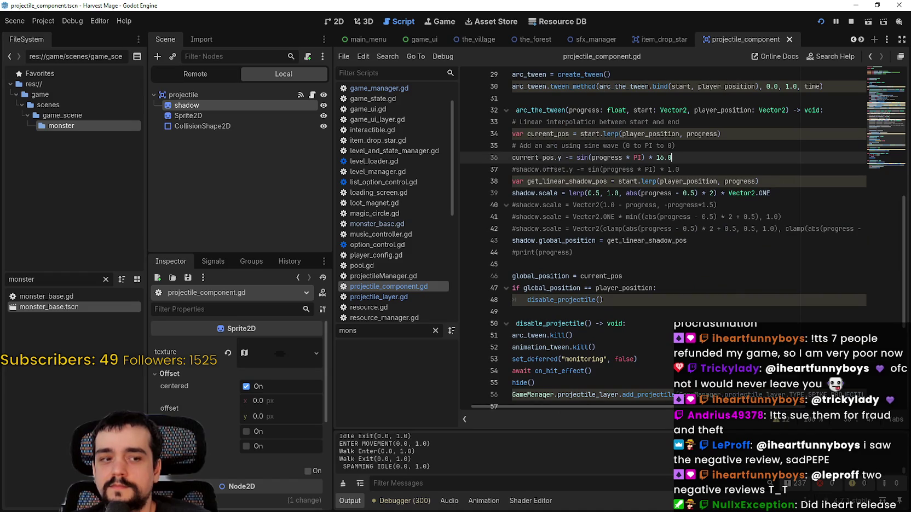
key("alt+Tab")
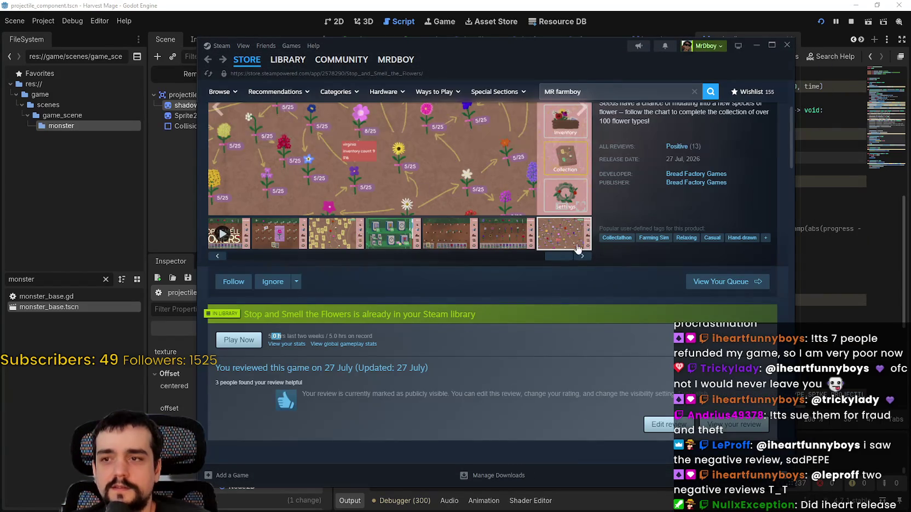
Step: Reload the Stop and Smell the Flowers store page, check the reviews, and return to the game
scroll(548, 241, "up", 3)
right_click(659, 243)
left_click(673, 264)
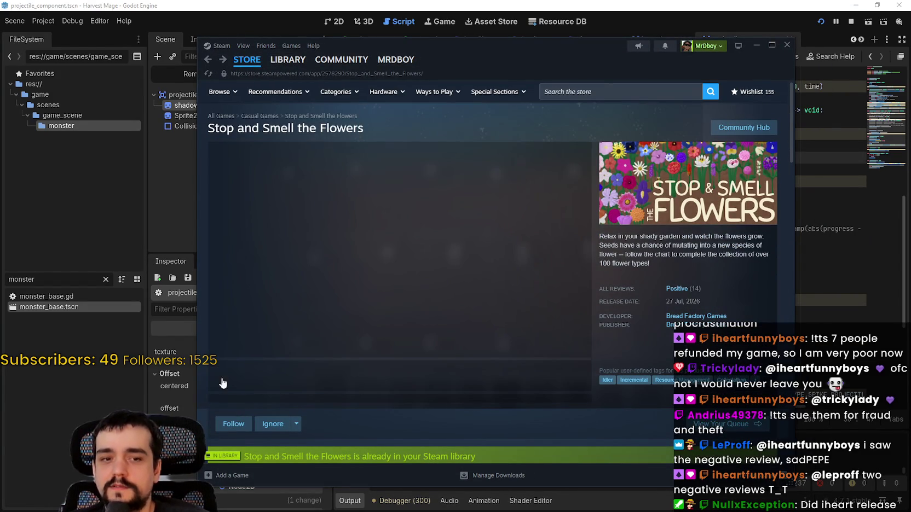
scroll(359, 394, "down", 1)
scroll(359, 394, "down", 5)
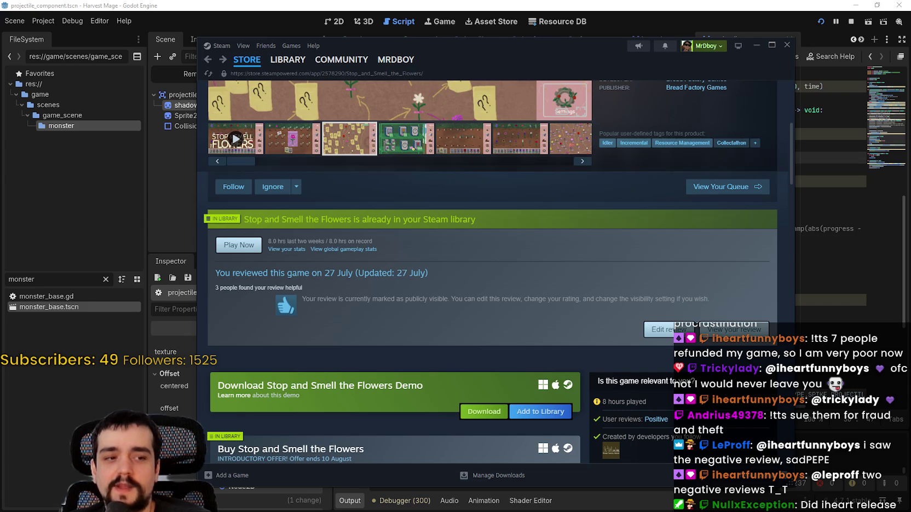
key("alt+Tab")
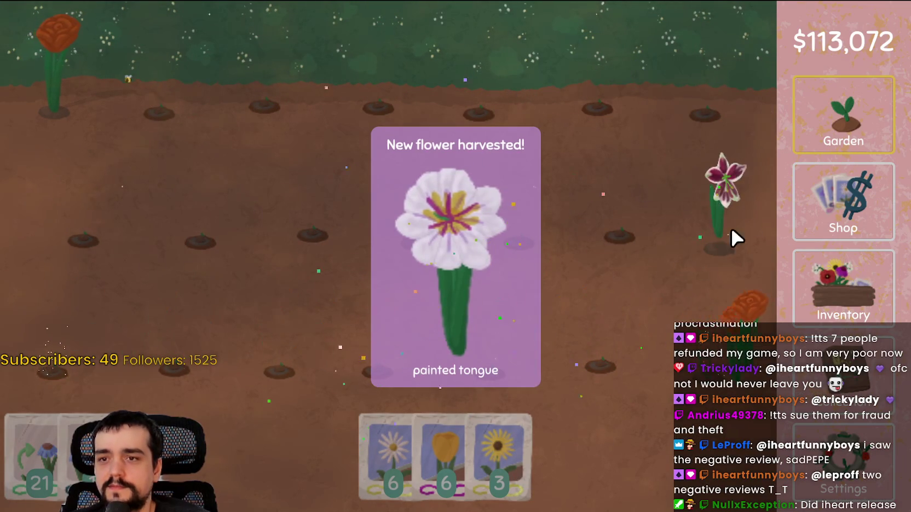
Step: Turn the bottom-right and purple flower stacks from the inventory into seeds
left_click(840, 309)
scroll(671, 356, "down", 1)
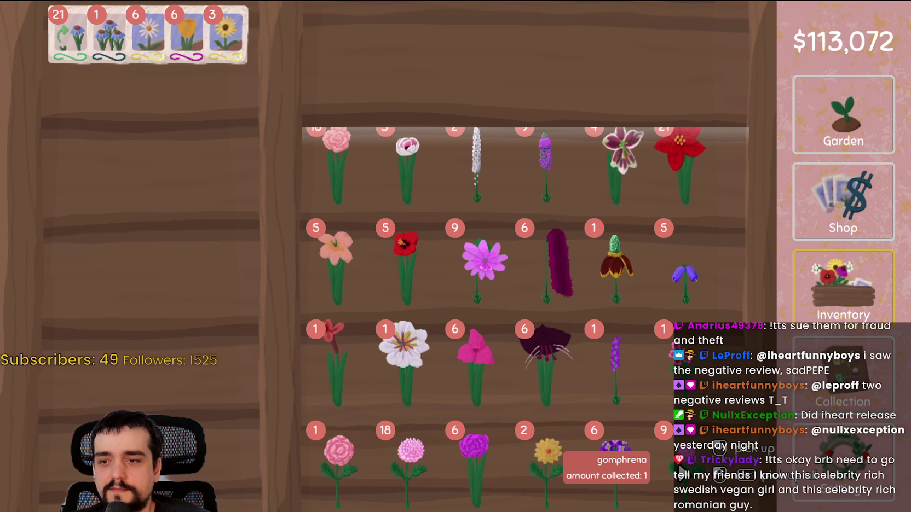
left_click(681, 469)
left_click(682, 470)
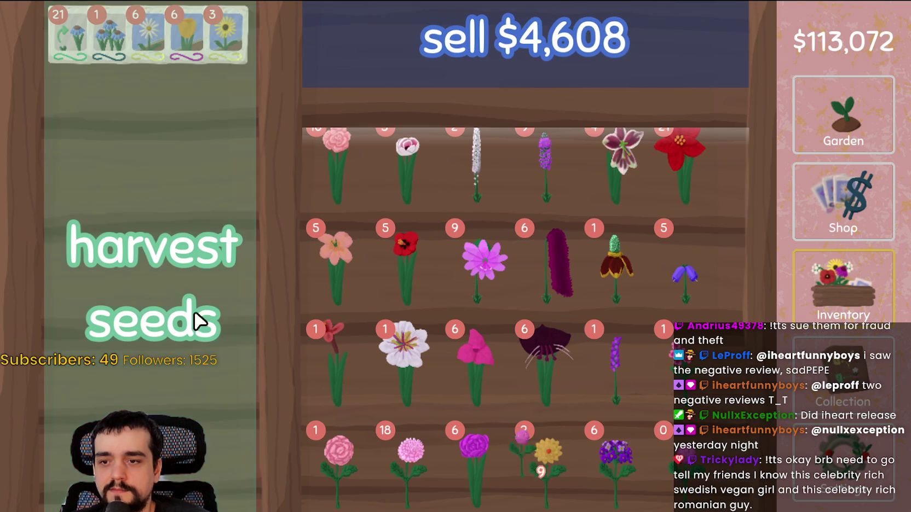
left_click(258, 346)
left_click(607, 450)
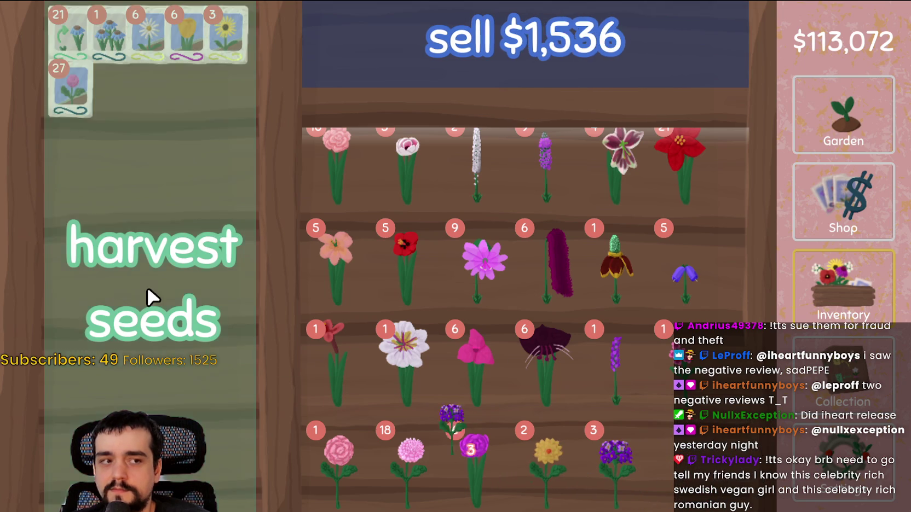
left_click(203, 319)
Step: Return to the garden, choose the pink flower seeds, and switch back to Godot
left_click(829, 116)
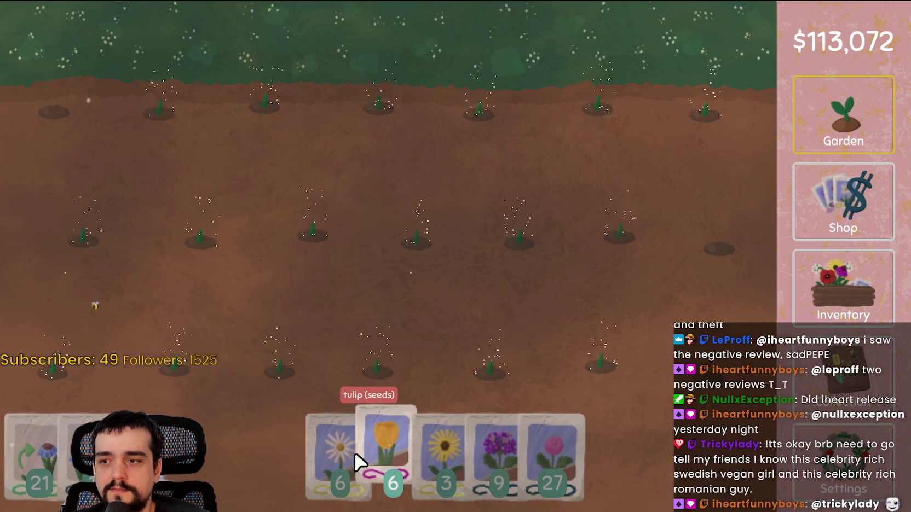
left_click(536, 454)
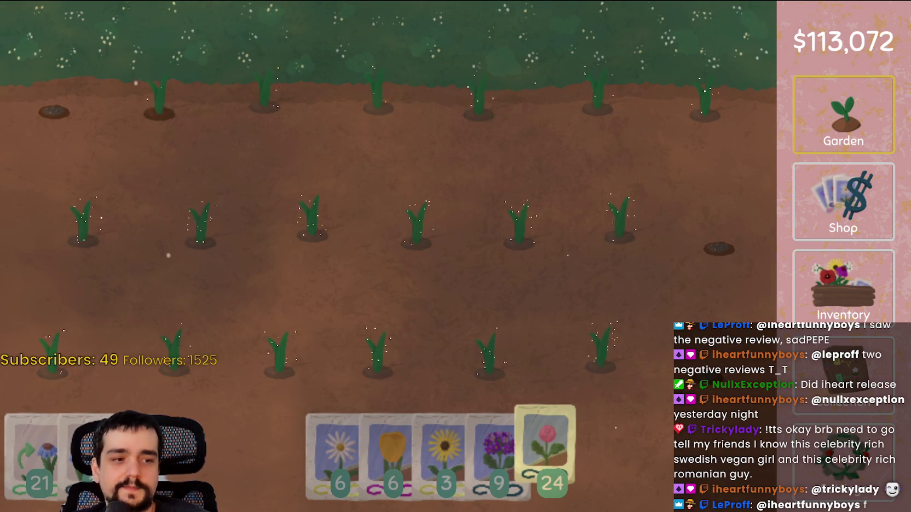
key("alt+Tab")
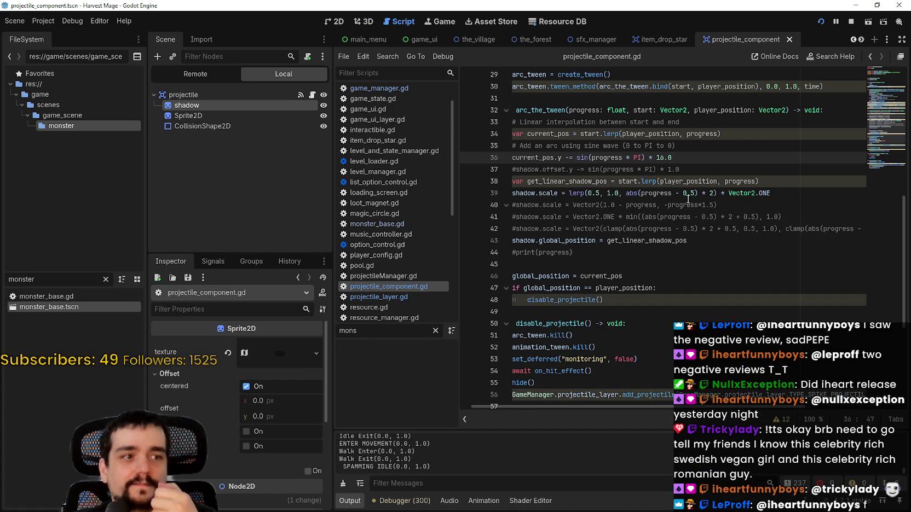
left_click(628, 254)
key("Down")
key("Down")
key("shift+Up")
key("shift+Up")
key("shift+Up")
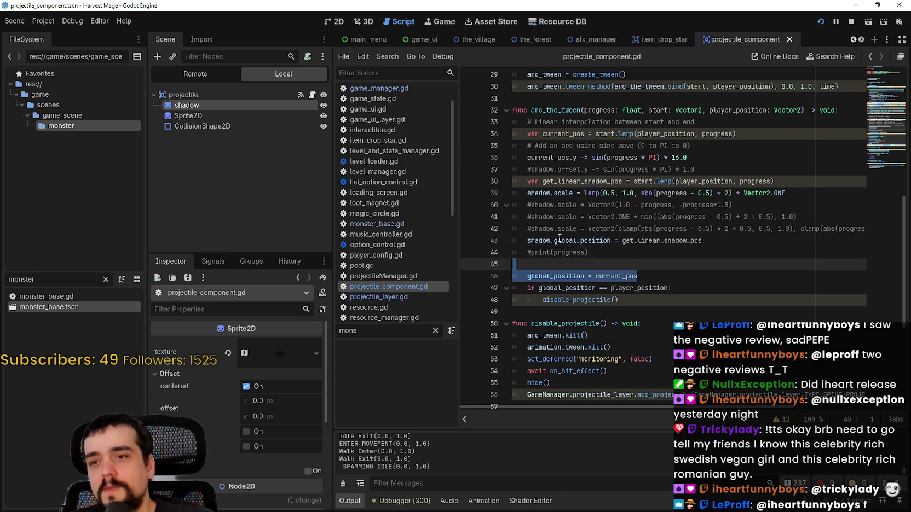
left_click(628, 254)
key("Down")
key("Down")
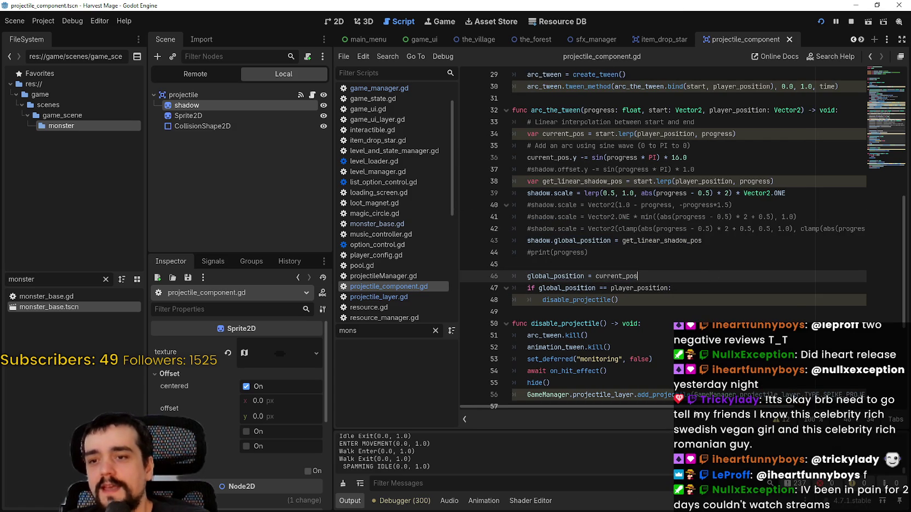
left_click(606, 263)
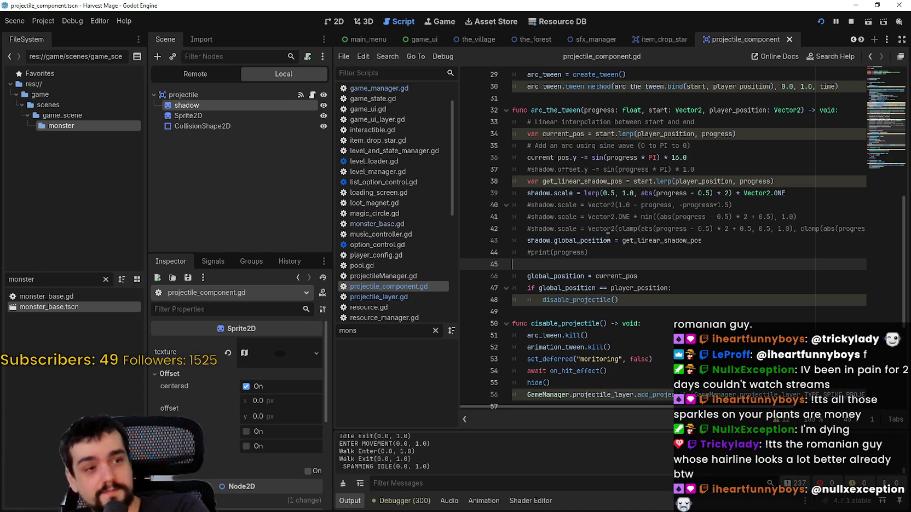
mouse_move(608, 236)
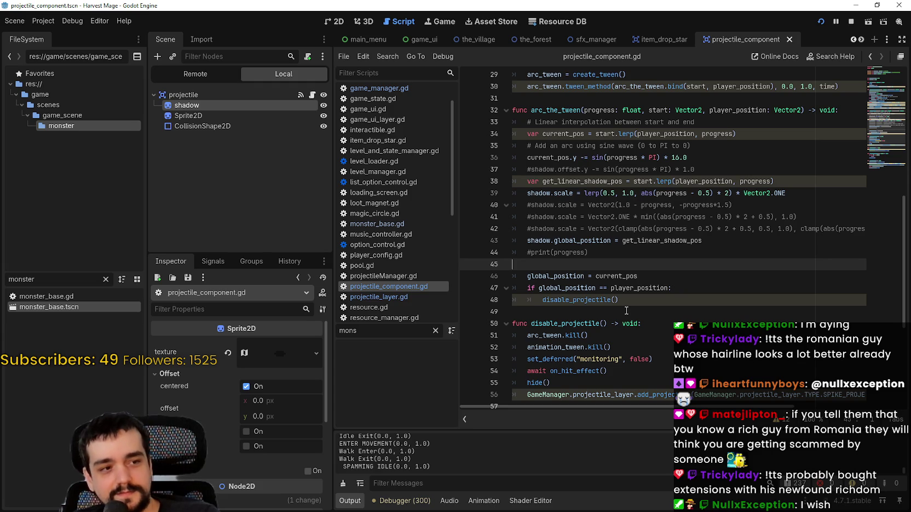
left_click(818, 191)
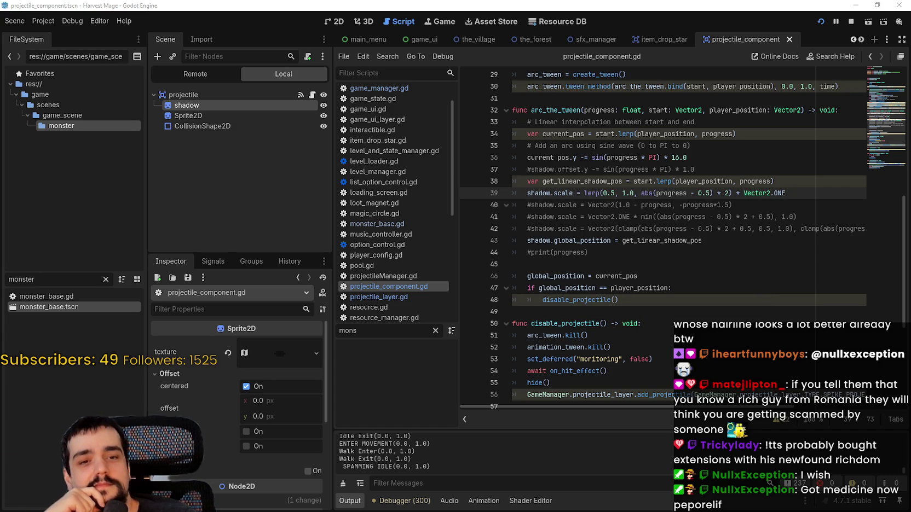
scroll(699, 259, "up", 6)
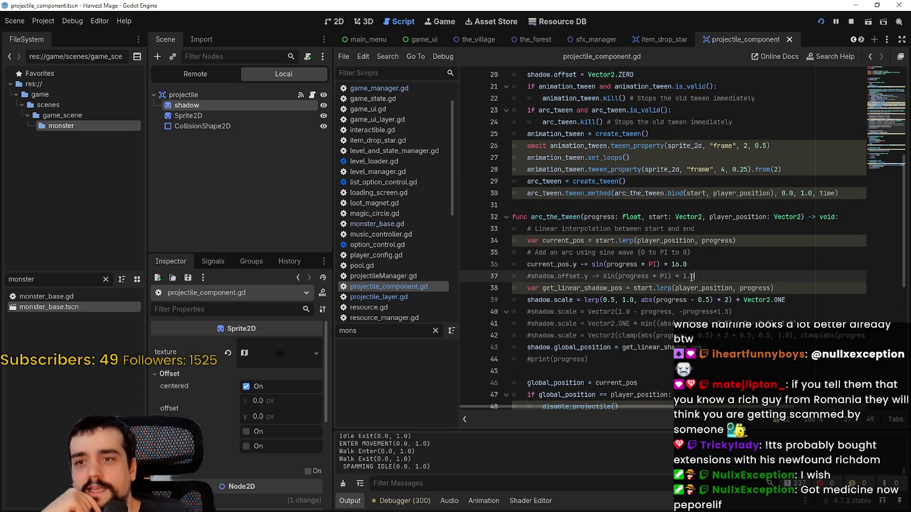
Step: Review arc_tween_projectile, selecting 'progress' and lines 41–42 to check its uses
scroll(679, 267, "down", 1)
left_click(676, 289)
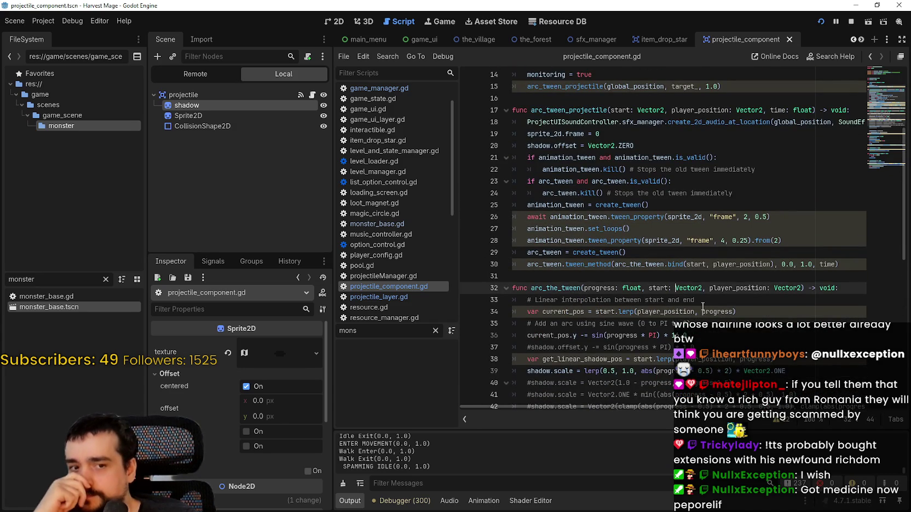
scroll(702, 307, "down", 3)
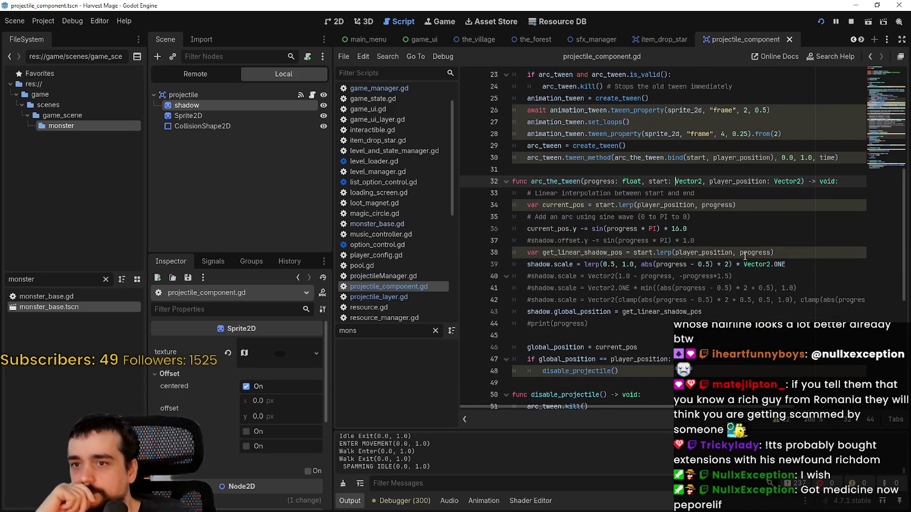
double_click(754, 249)
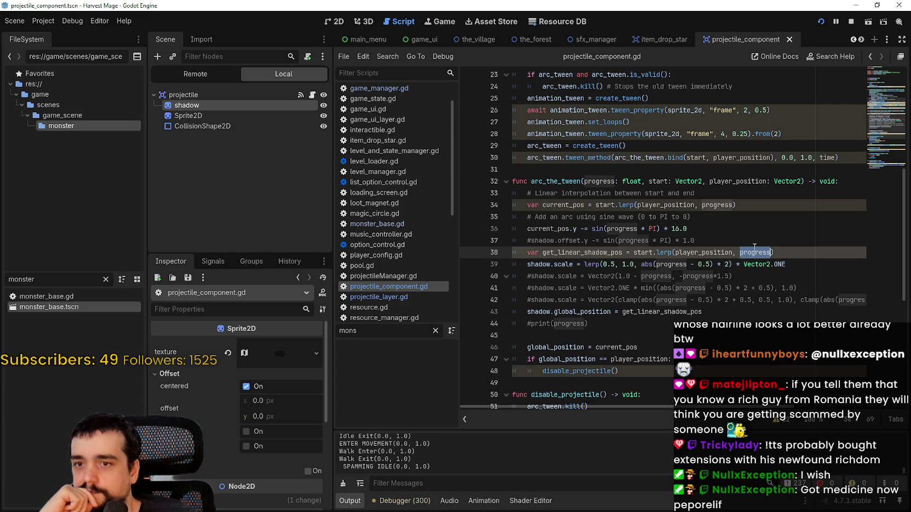
left_click(809, 299)
left_click_drag(809, 299, 657, 290)
left_click(695, 300)
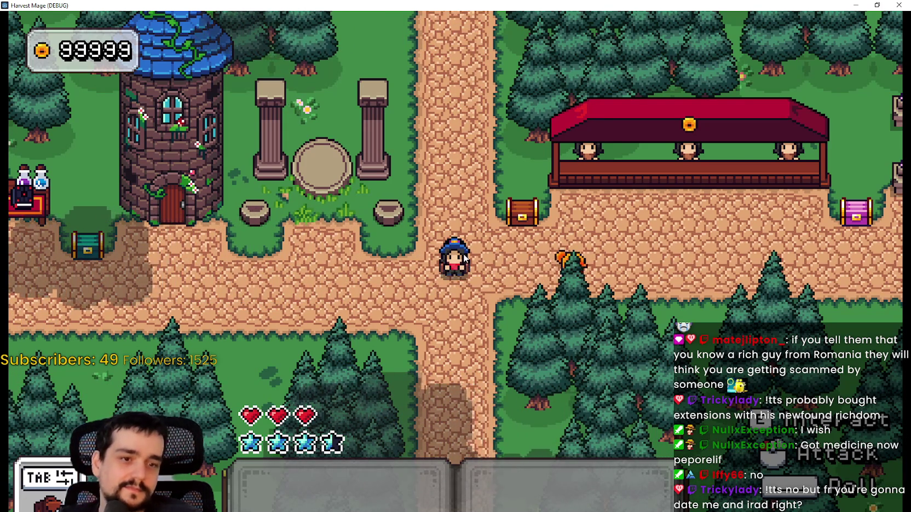
Step: Walk the wizard down-left into the flower field and up toward the hedgehogs
key("a")
key("s")
key("a")
key("a")
key("w")
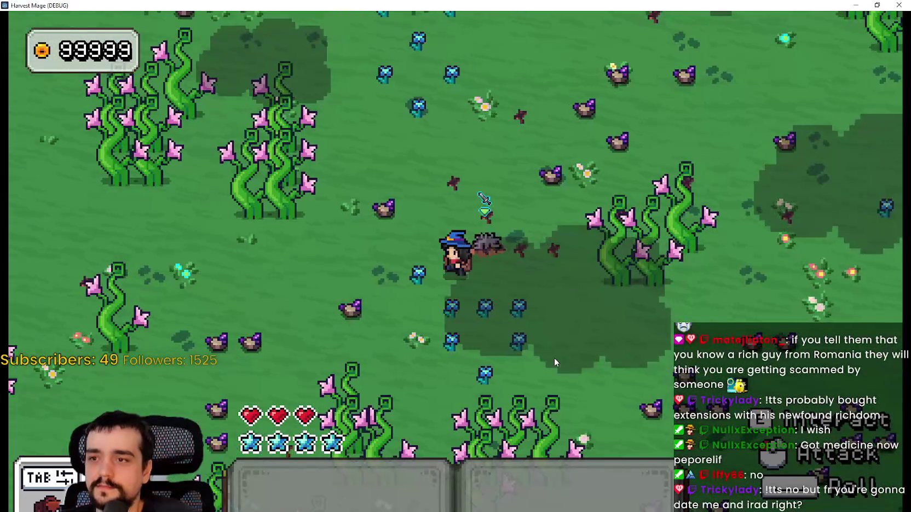
key("w")
key("d")
key("1")
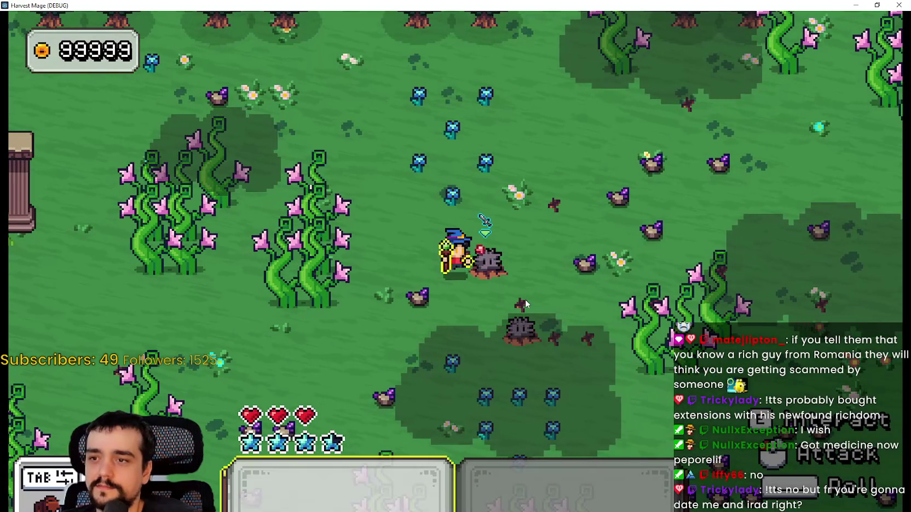
Step: Attack the hedgehogs with the second skill
key("2")
left_click(498, 266)
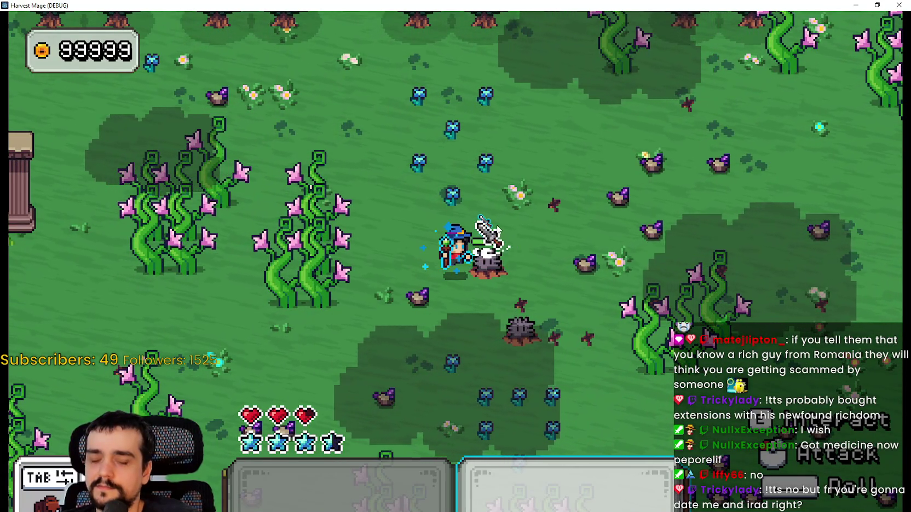
left_click(498, 267)
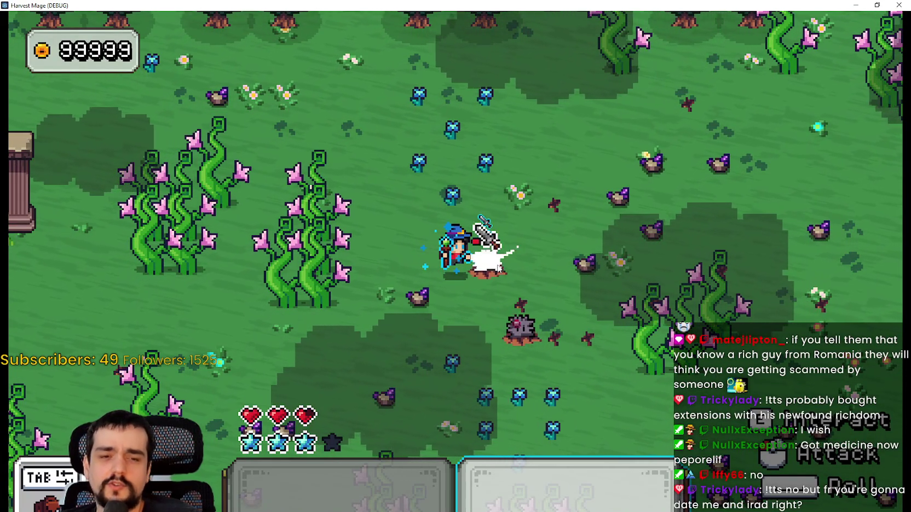
left_click(541, 269)
Step: Approach the hedgehogs, strike one repeatedly, and collect the dropped gem
key("a")
key("s")
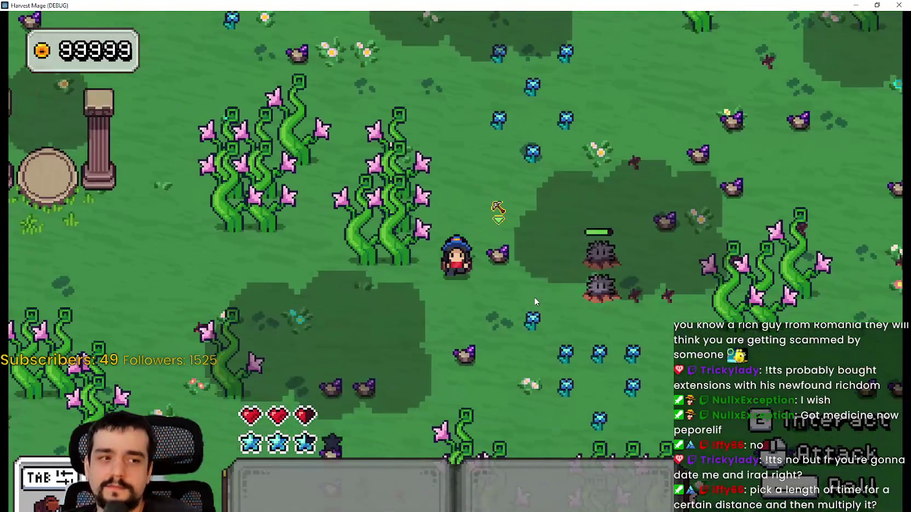
key("d")
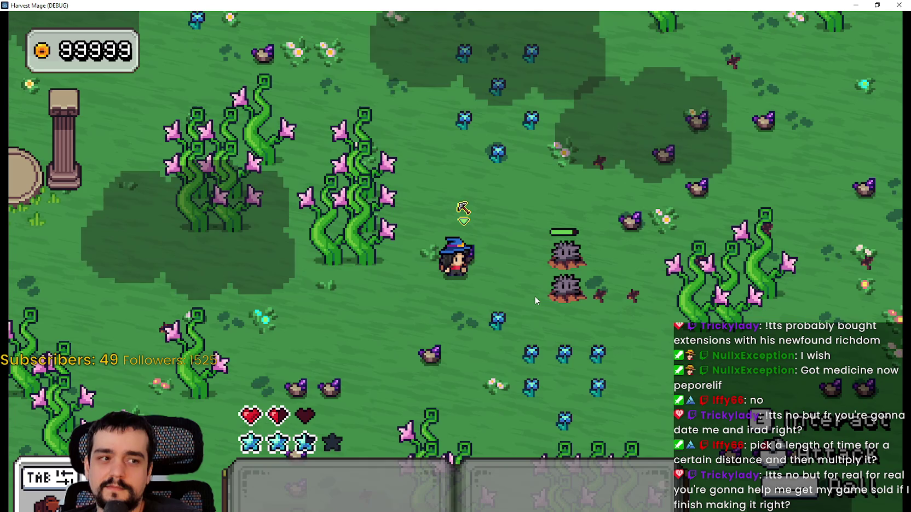
key("d")
key("space")
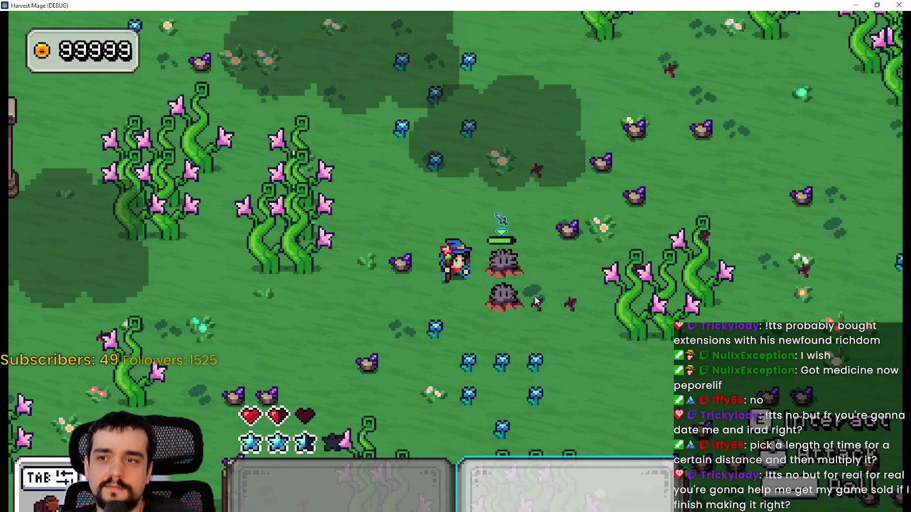
key("space")
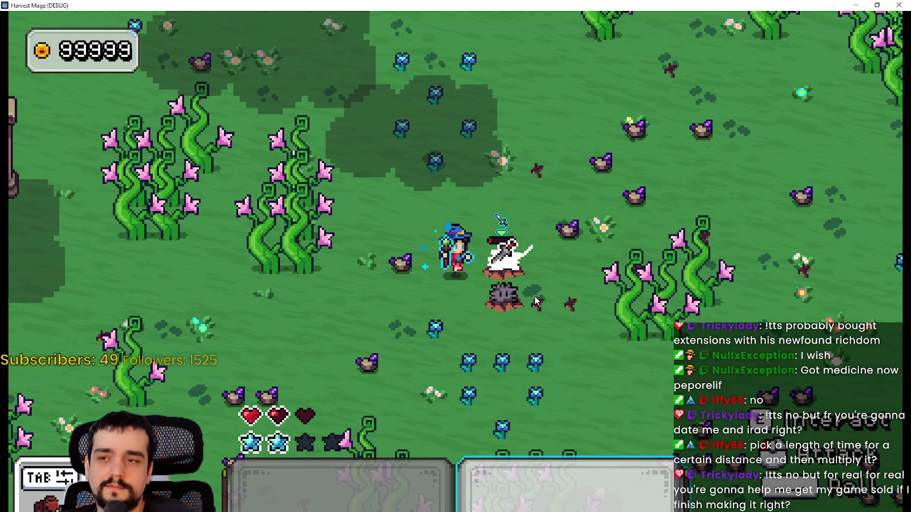
key("space")
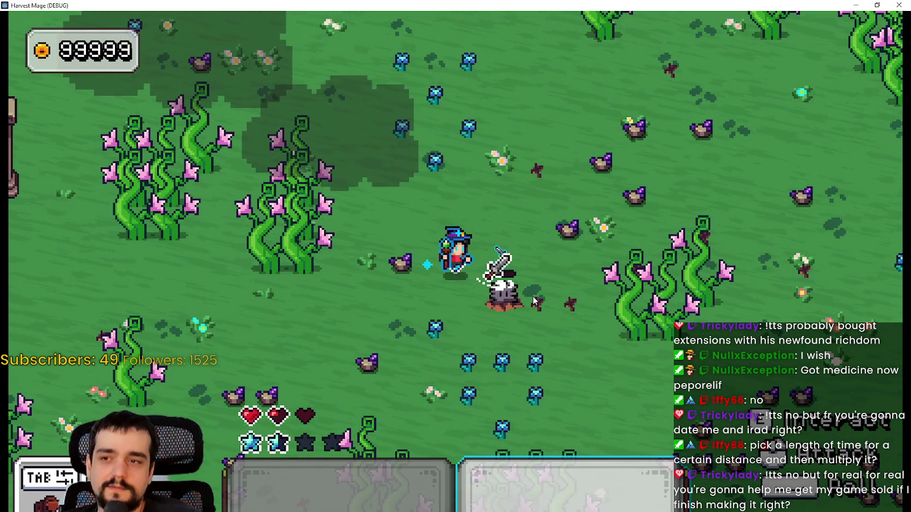
key("space")
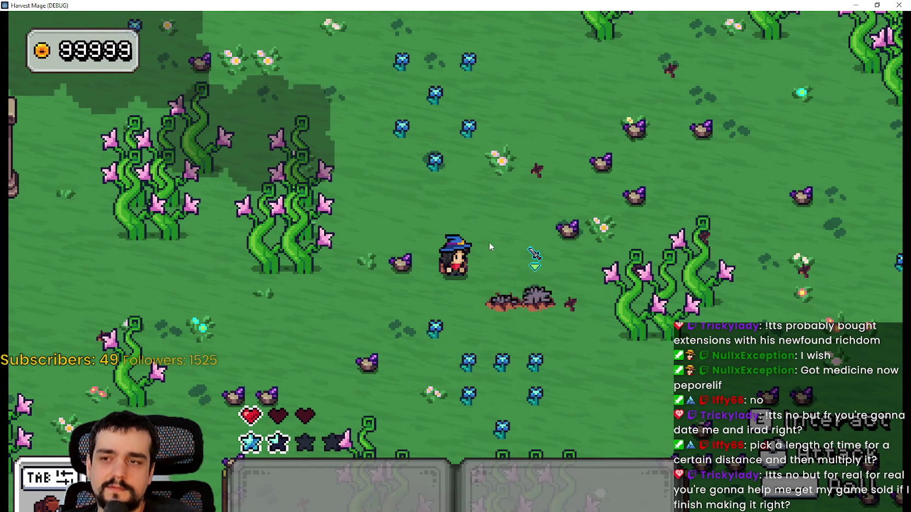
key("d")
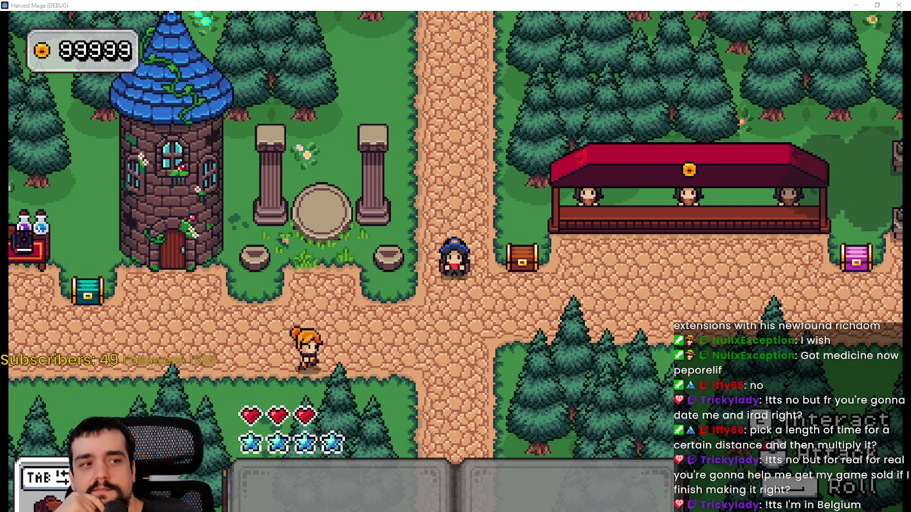
Step: Walk back toward the village and return to the script editor
key("d")
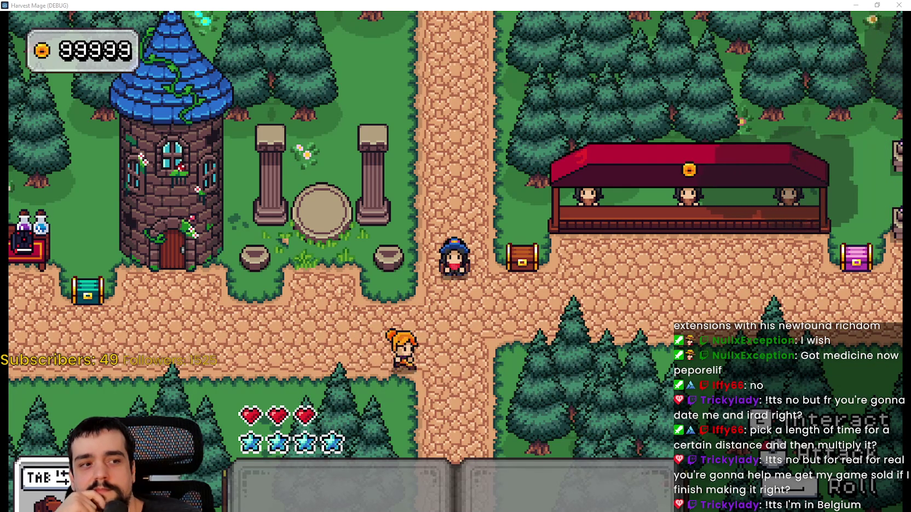
key("d")
key("w")
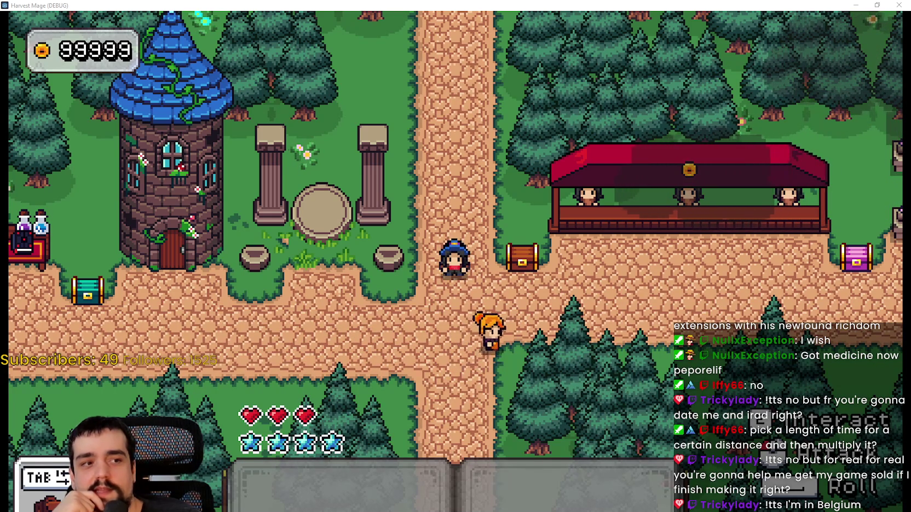
key("d")
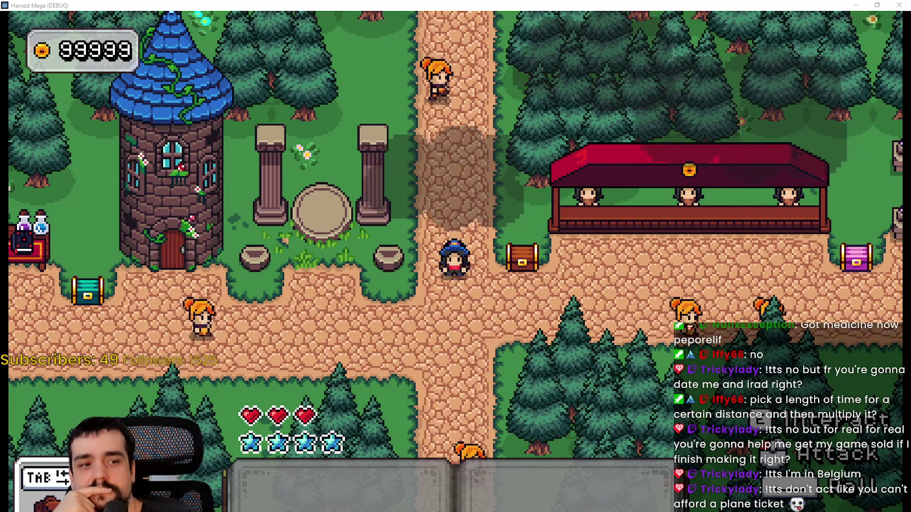
key("alt+Tab")
Step: Select arc_the_tween lines 34–37 and the clamp expression across lines 41–42
left_click(671, 232)
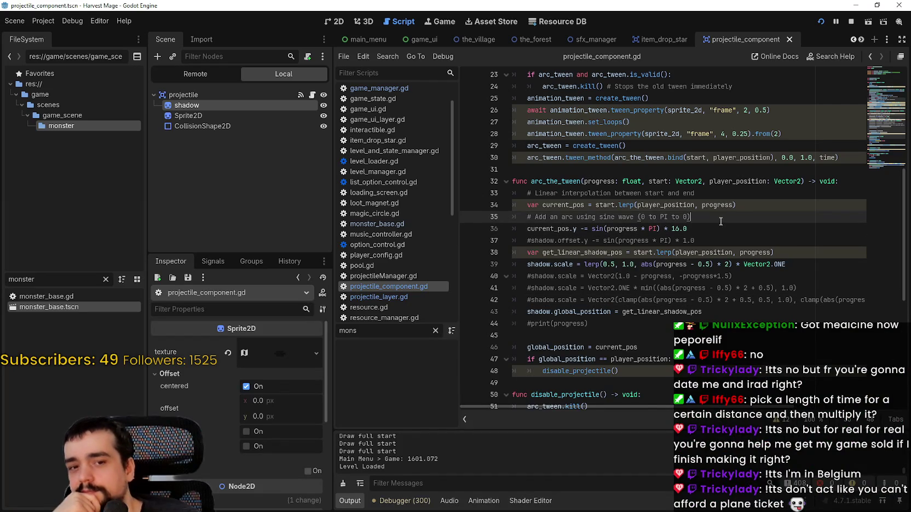
mouse_move(691, 218)
left_mouse_down()
mouse_move(504, 195)
mouse_move(496, 211)
mouse_move(506, 220)
left_mouse_up()
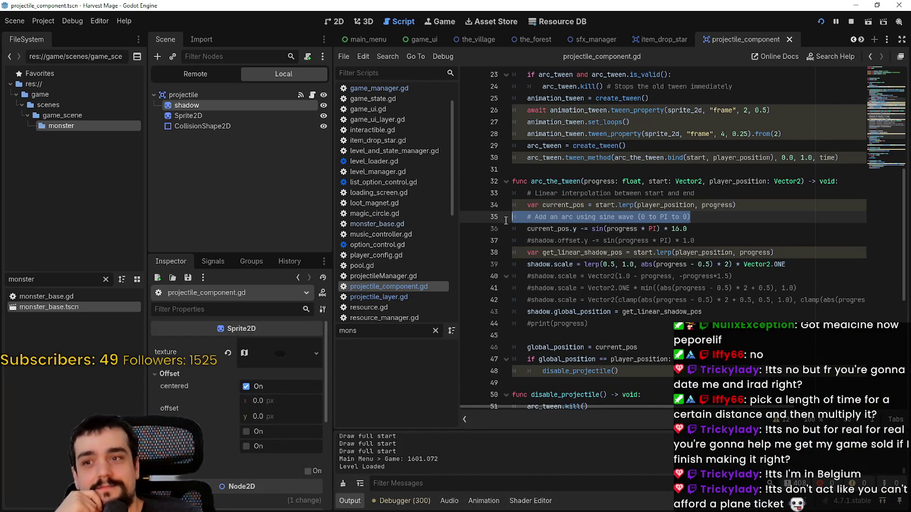
left_click(718, 251)
left_click_drag(713, 241, 481, 236)
scroll(716, 252, "down", 2)
left_click(716, 240)
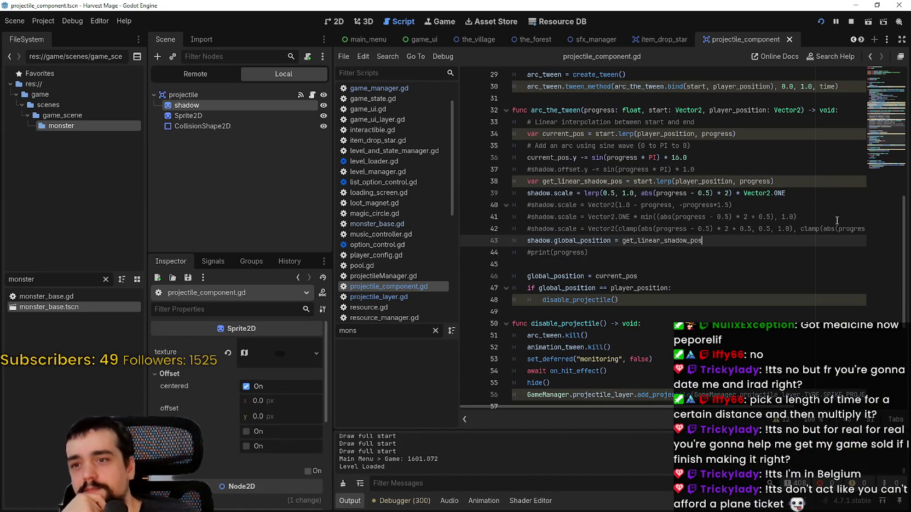
left_click(835, 222)
left_click_drag(838, 221, 848, 227)
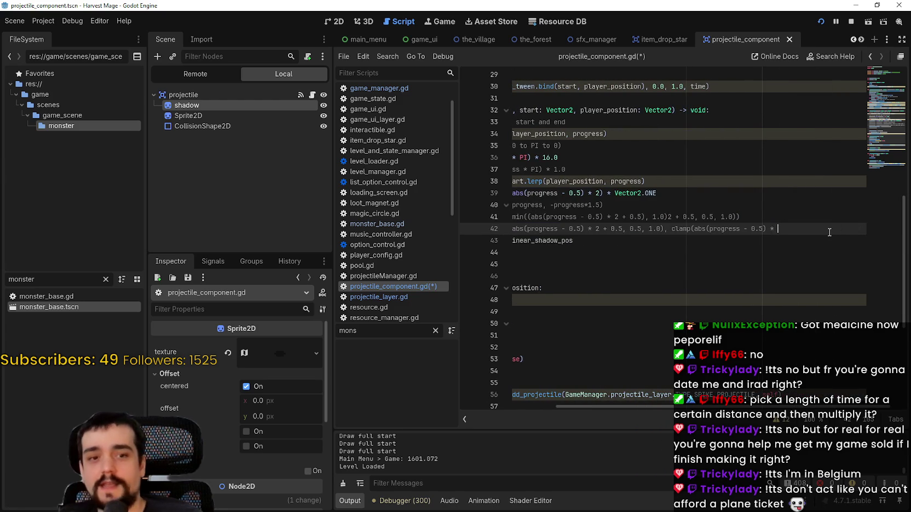
Step: Undo the clamp-line split, then drag the dock divider left to widen the code editor
key("ctrl+z")
left_click_drag(745, 230, 868, 230)
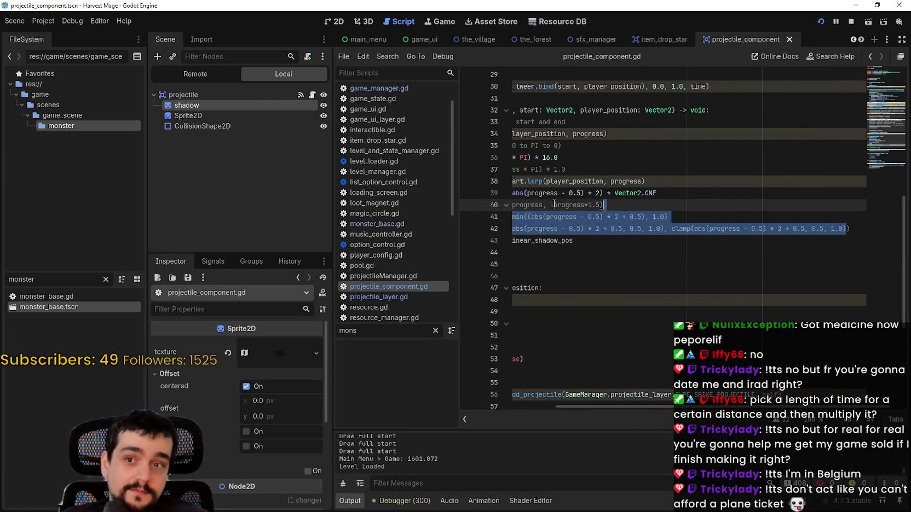
left_click(661, 229)
mouse_move(685, 226)
left_mouse_down()
mouse_move(859, 231)
mouse_move(506, 213)
mouse_move(505, 205)
left_mouse_up()
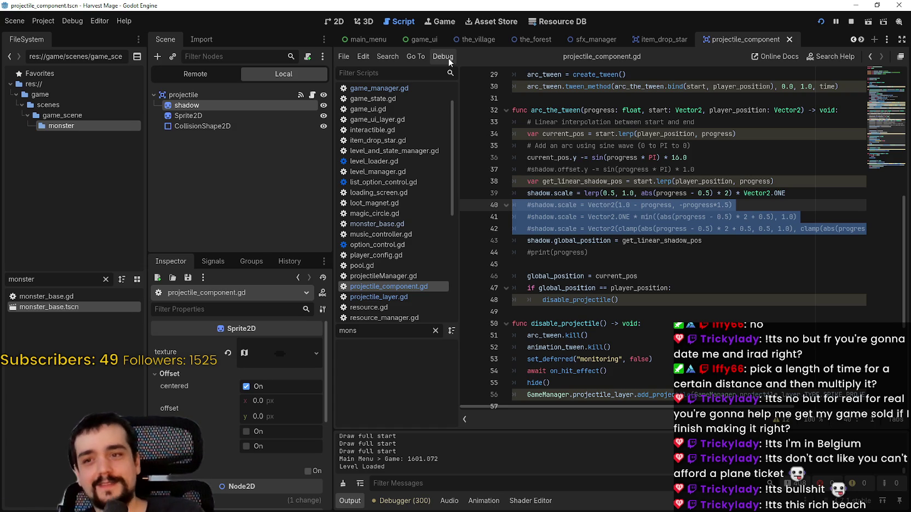
left_click(586, 265)
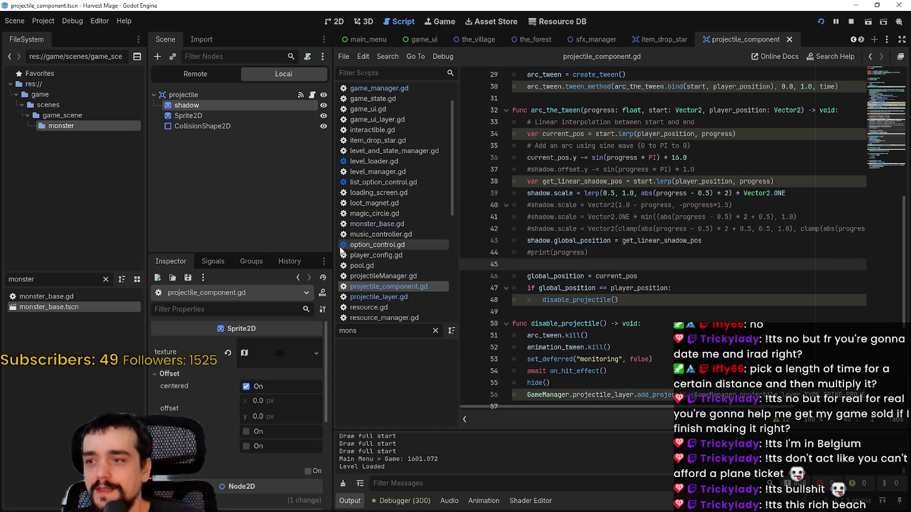
left_click_drag(333, 245, 289, 245)
left_click(560, 228)
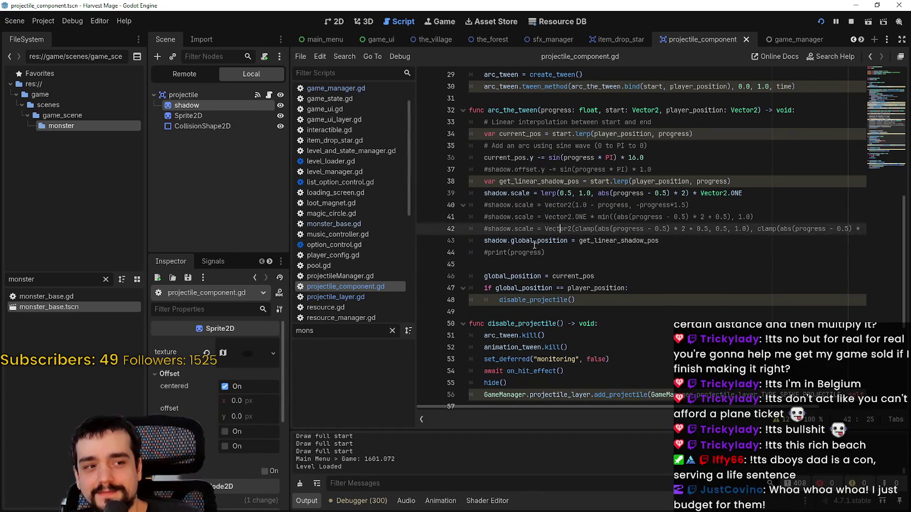
Step: Select the commented #print(progress) line in arc_the_tween
scroll(545, 237, "down", 2)
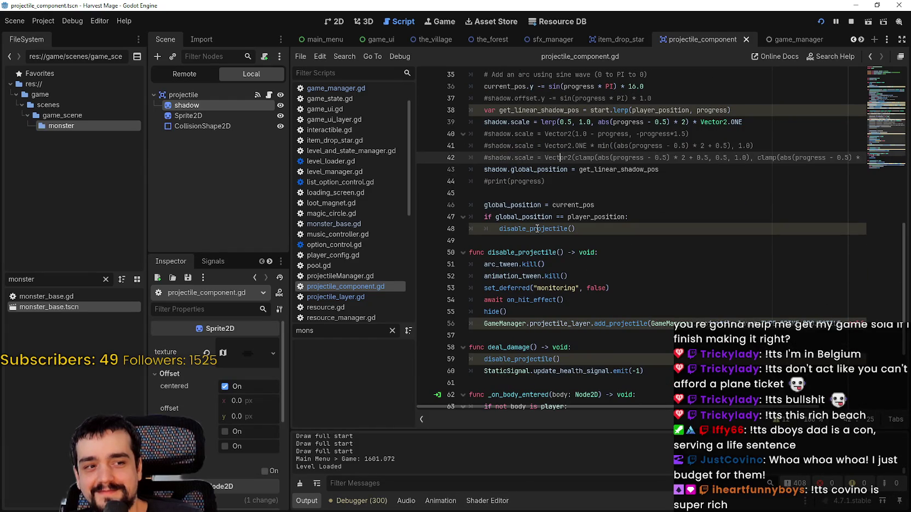
mouse_move(537, 229)
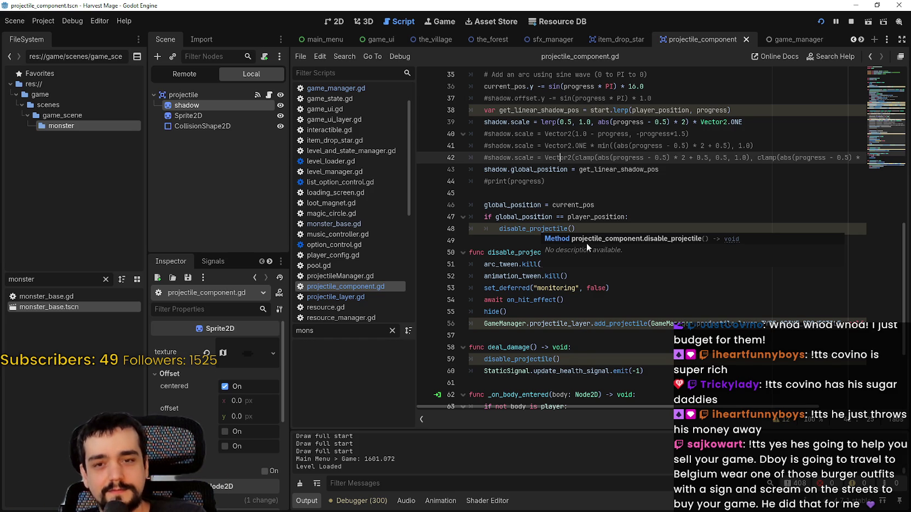
scroll(574, 219, "up", 2)
left_click(572, 223)
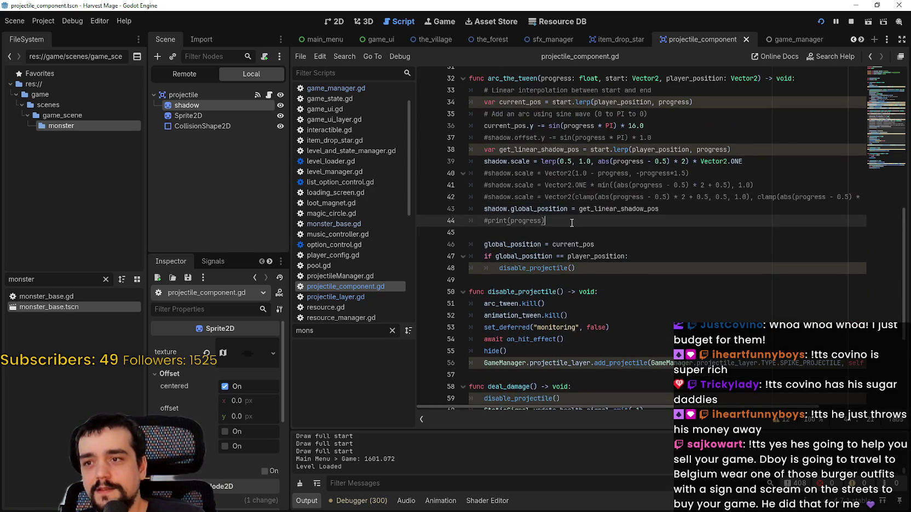
key("shift+Up")
key("shift+Home")
key("shift+Down")
Step: Select the commented shadow.scale lines 40–42 and remove them with Ctrl+K
scroll(642, 235, "up", 2)
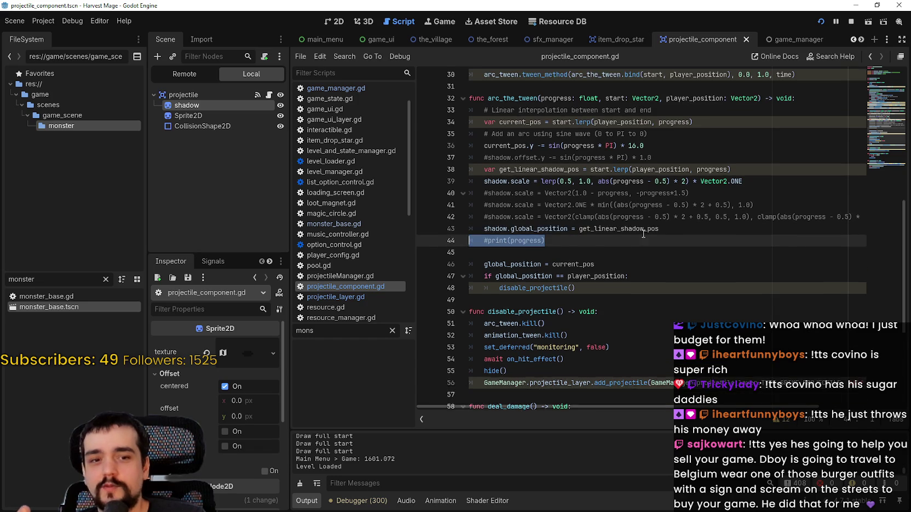
left_click(857, 229)
key("End")
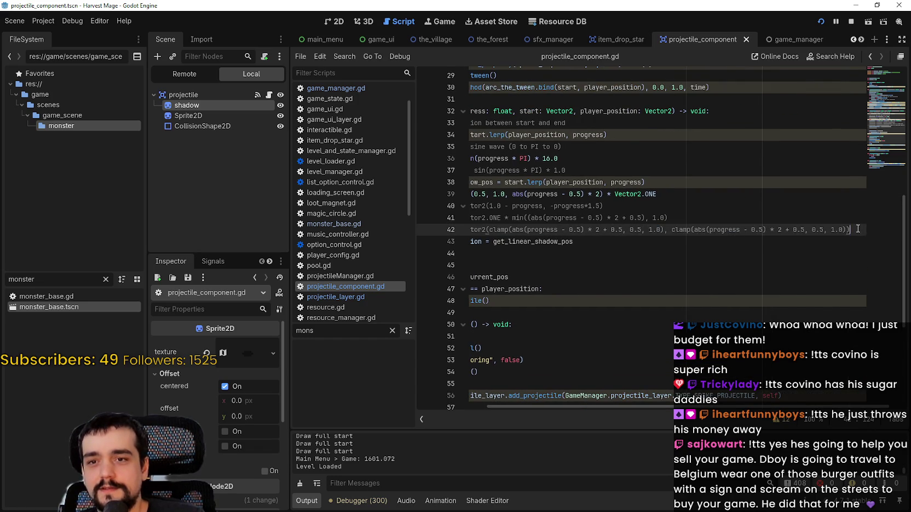
left_click_drag(858, 229, 410, 207)
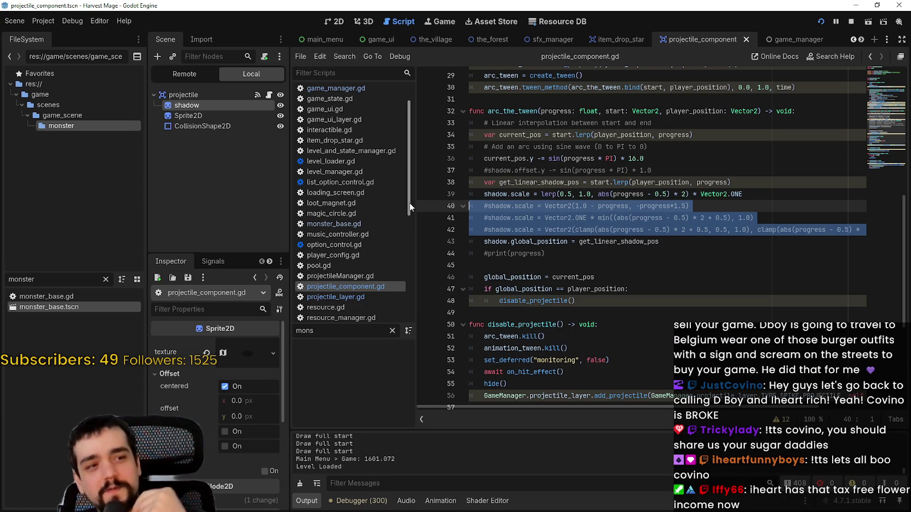
key("ctrl+k")
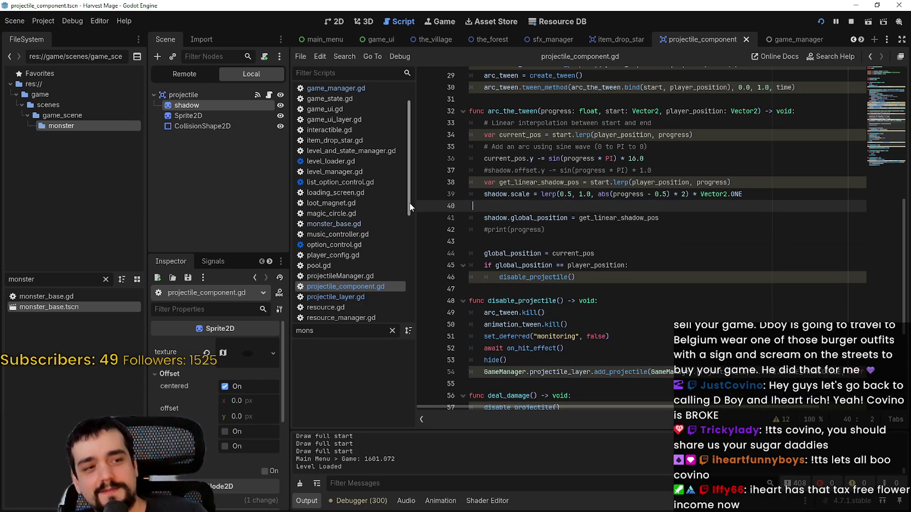
Step: Restore the commented shadow.scale lines 40–42 and save projectile_component.gd
key("ctrl+k")
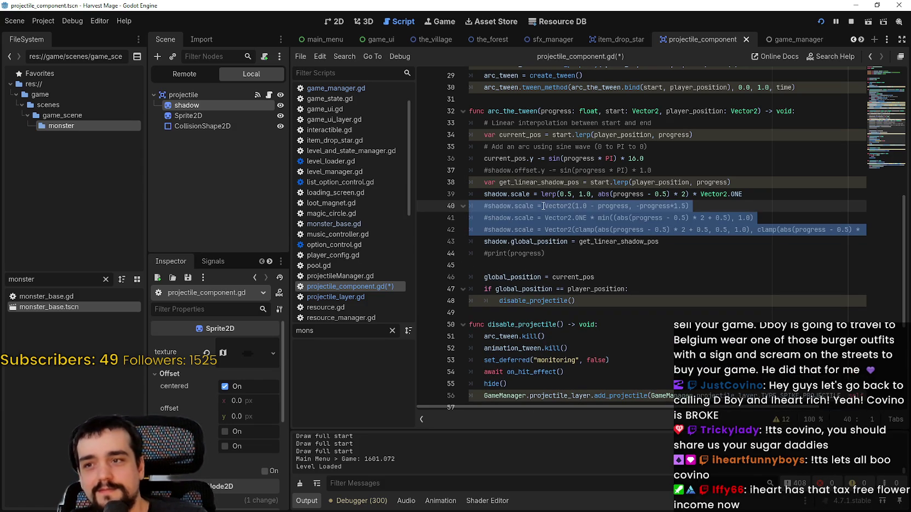
left_click(540, 206)
key("ctrl+s")
scroll(563, 218, "down", 1)
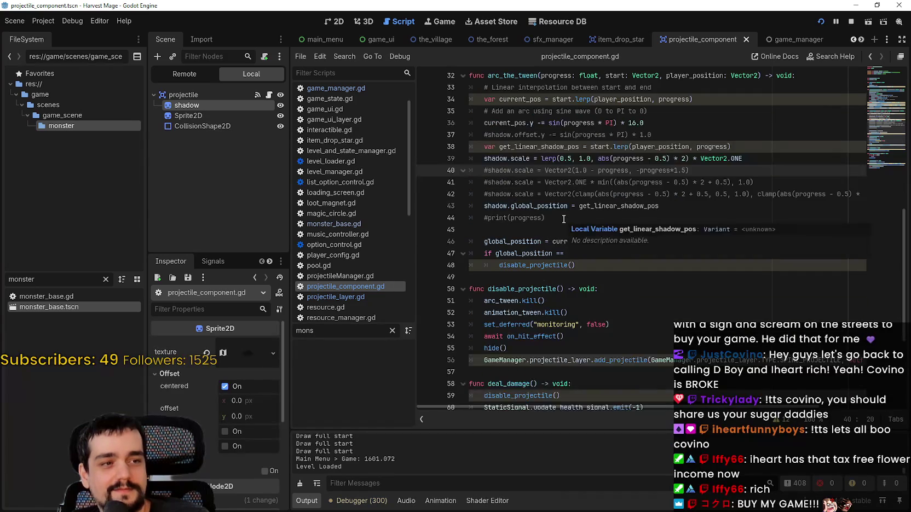
scroll(564, 219, "up", 2)
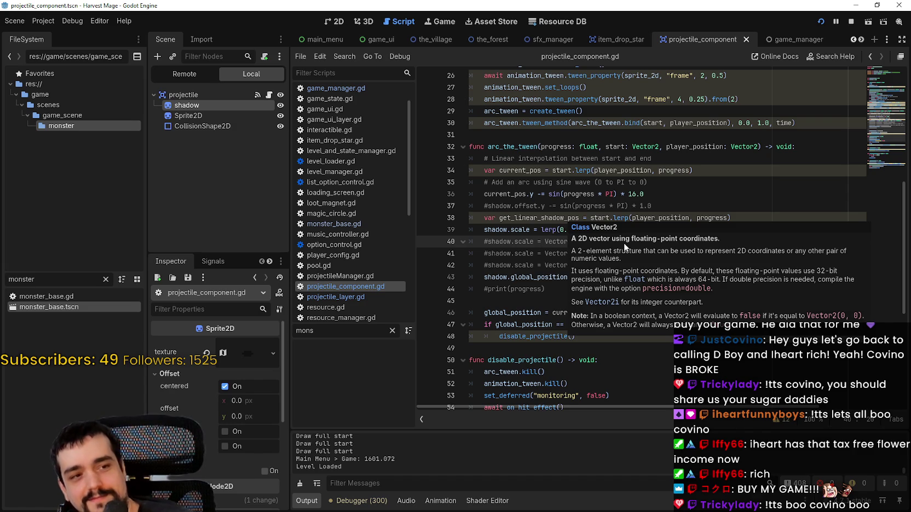
left_click(678, 170)
scroll(684, 183, "up", 1)
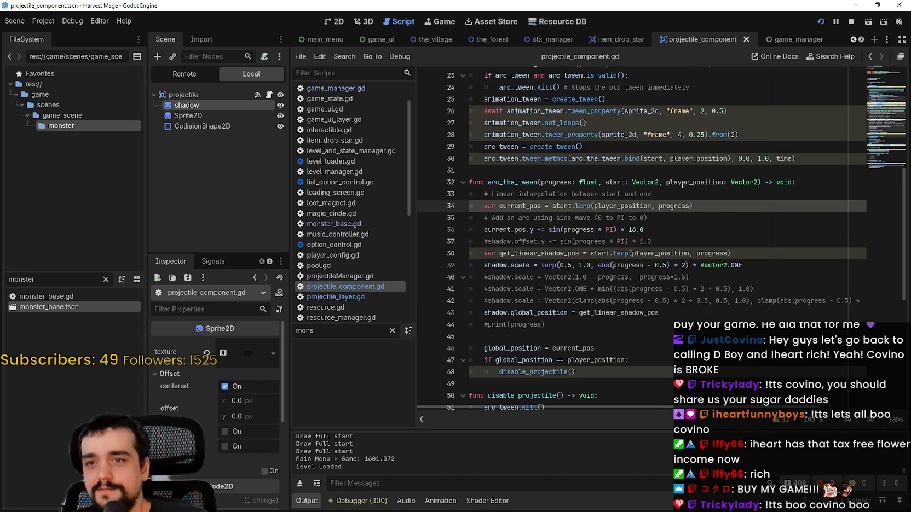
scroll(683, 184, "up", 2)
left_click(789, 218)
double_click(784, 230)
scroll(789, 230, "up", 4)
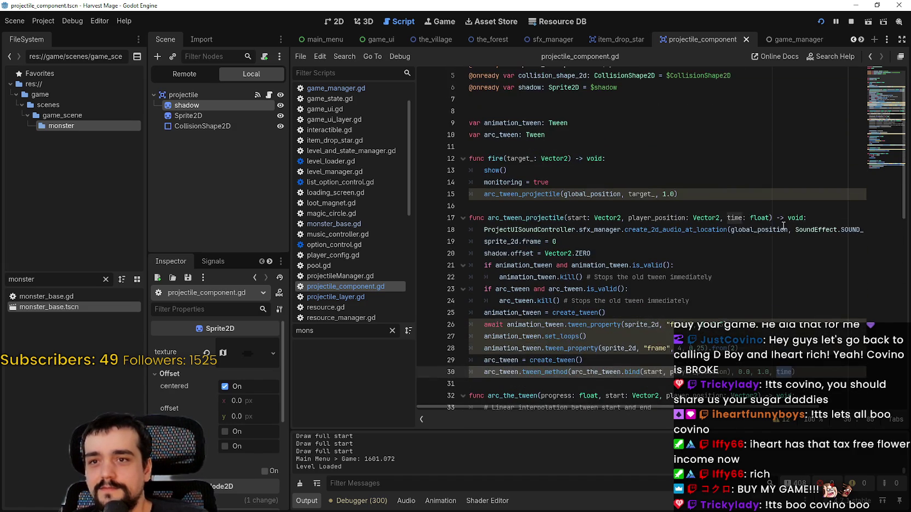
left_click_drag(675, 194, 661, 194)
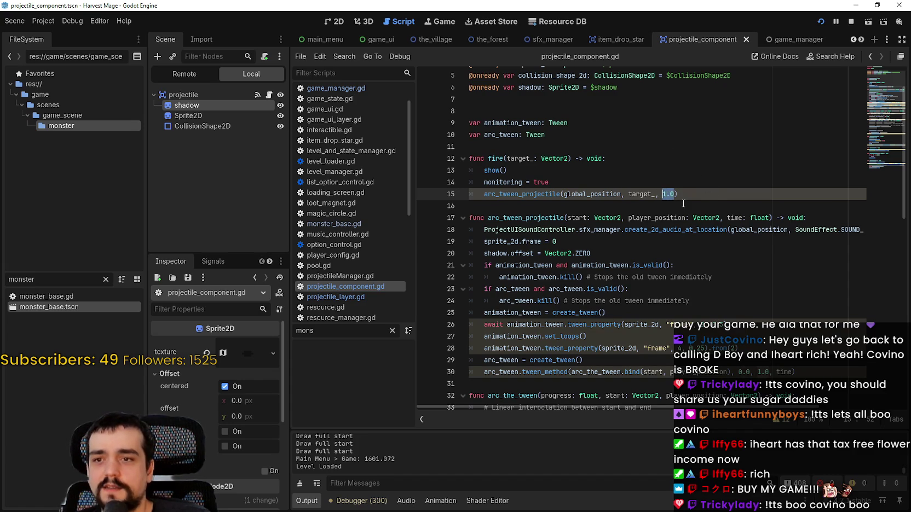
scroll(709, 250, "down", 2)
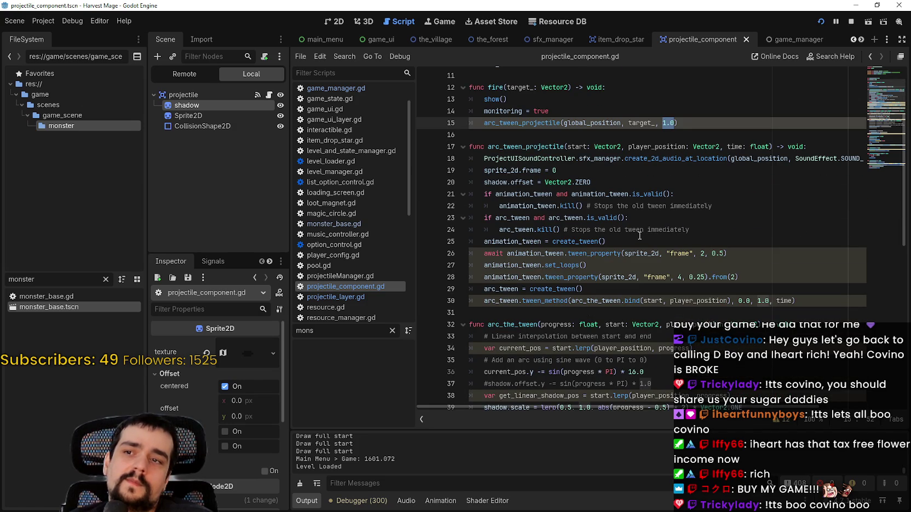
double_click(735, 147)
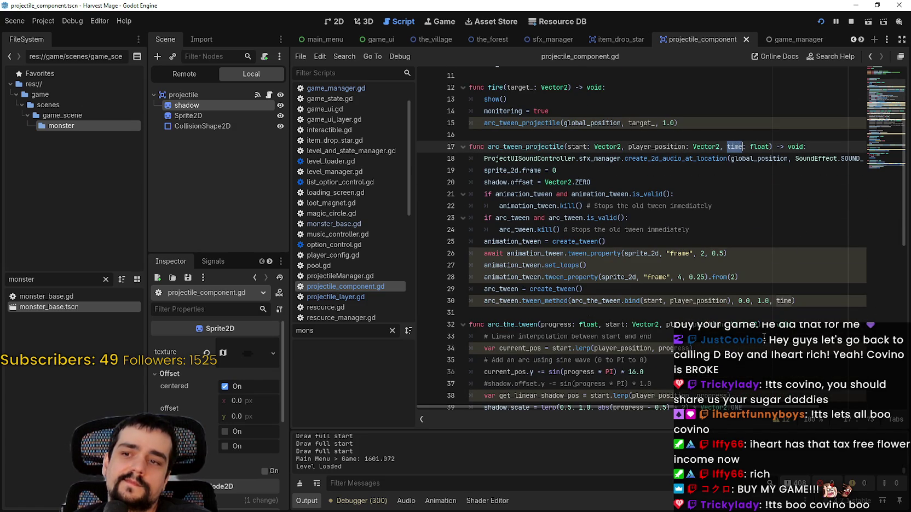
scroll(764, 336, "down", 1)
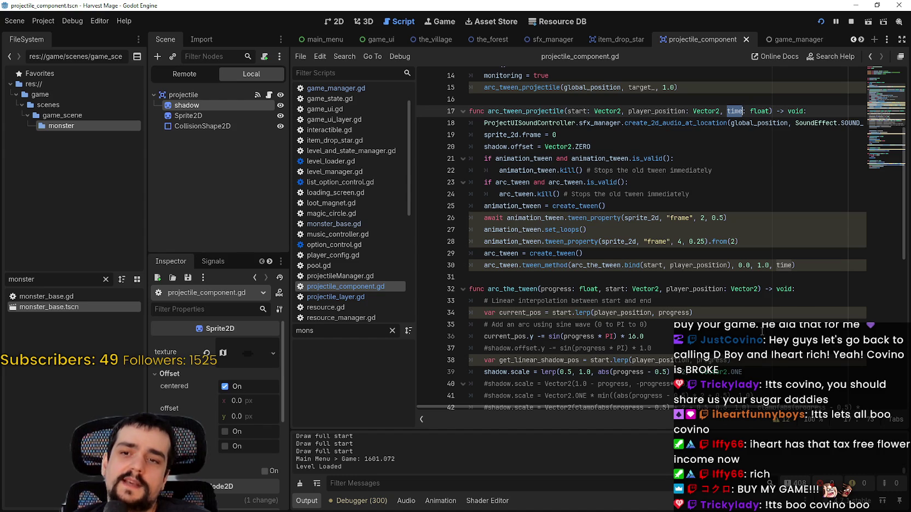
scroll(761, 326, "down", 2)
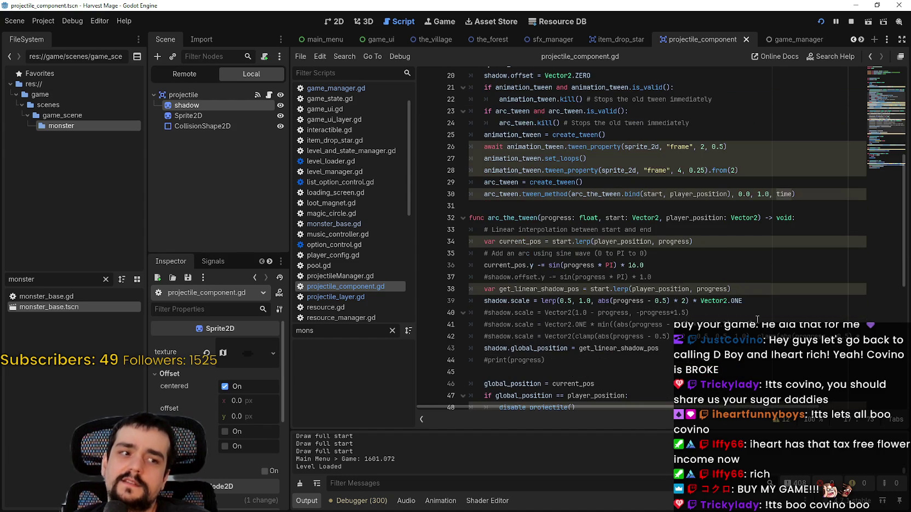
left_click(716, 244)
scroll(605, 304, "down", 1)
scroll(682, 291, "up", 2)
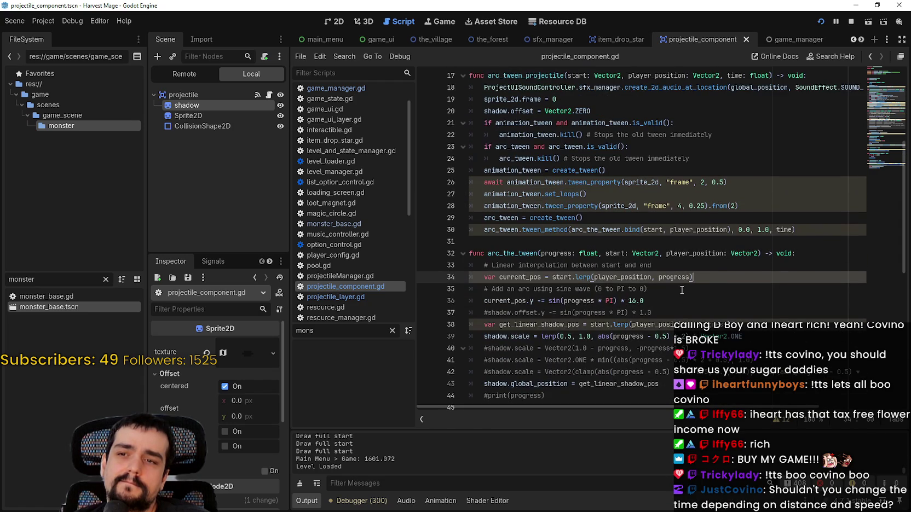
double_click(538, 276)
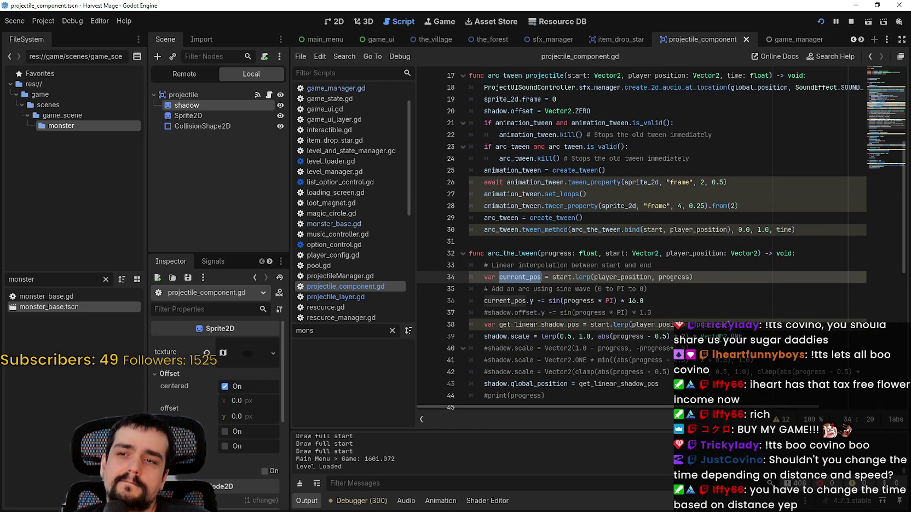
mouse_move(563, 275)
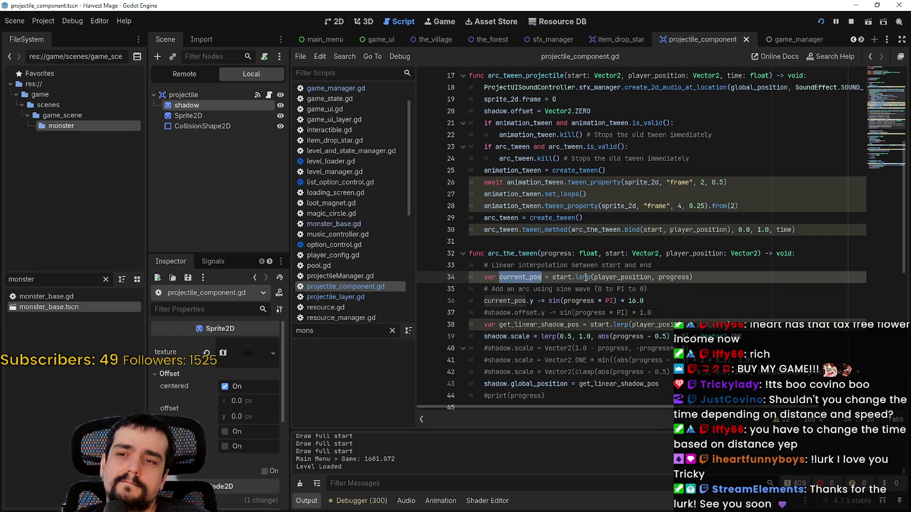
left_click(586, 277)
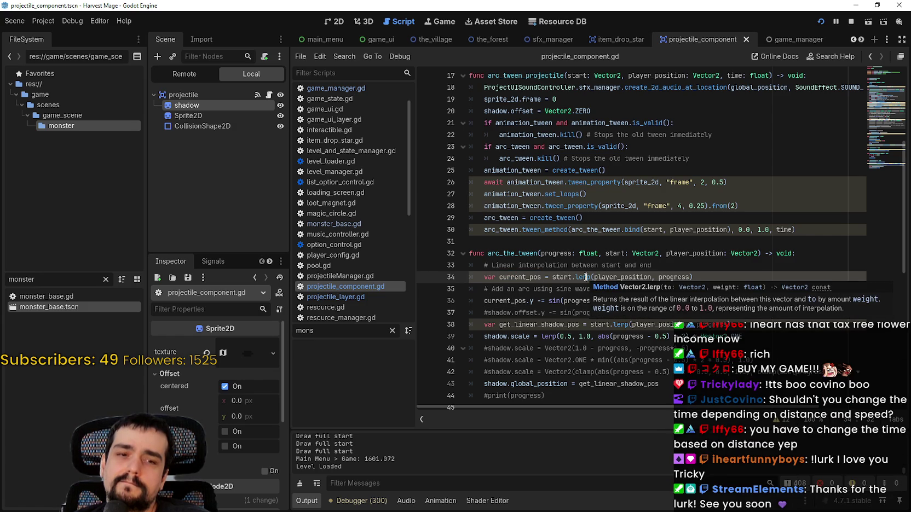
left_click(634, 230)
left_click(671, 266)
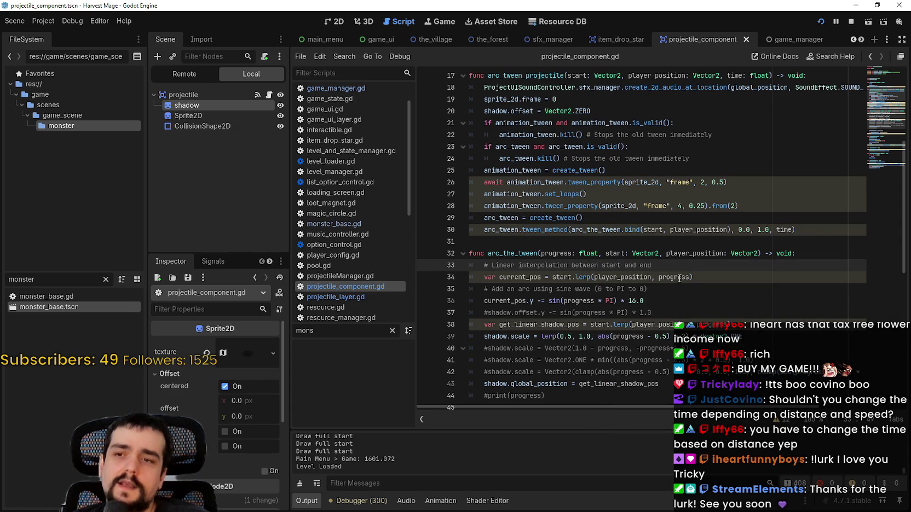
scroll(711, 277, "up", 3)
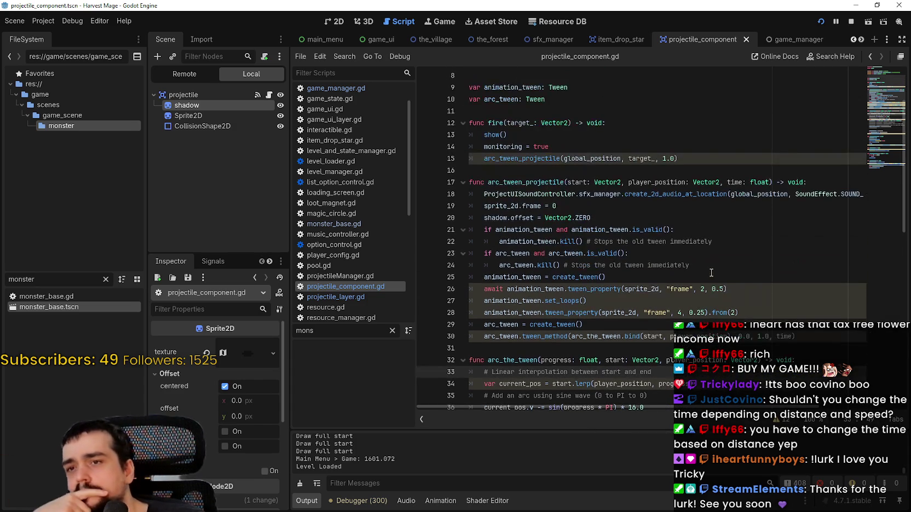
scroll(650, 271, "down", 3)
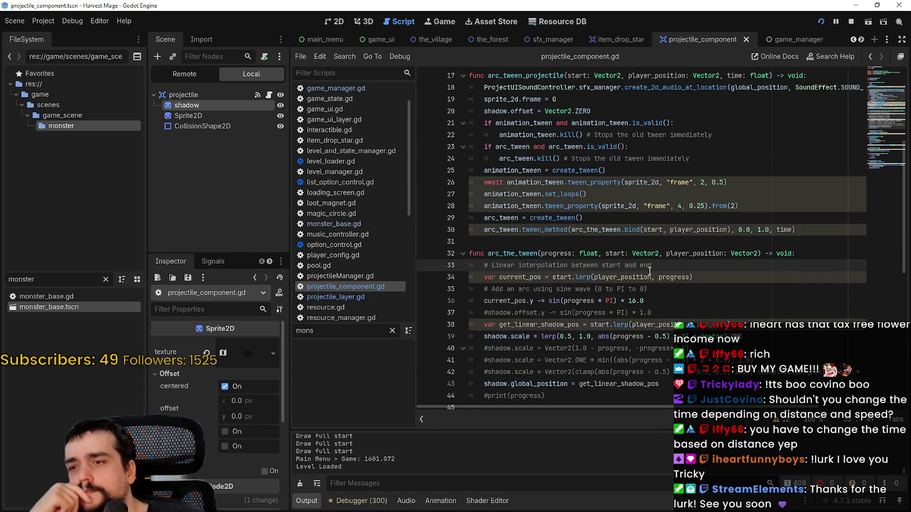
scroll(650, 270, "down", 1)
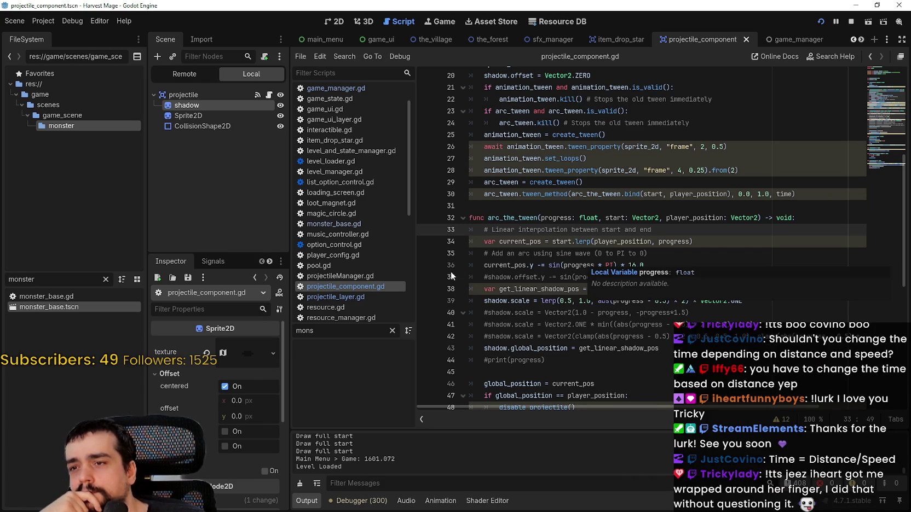
double_click(522, 290)
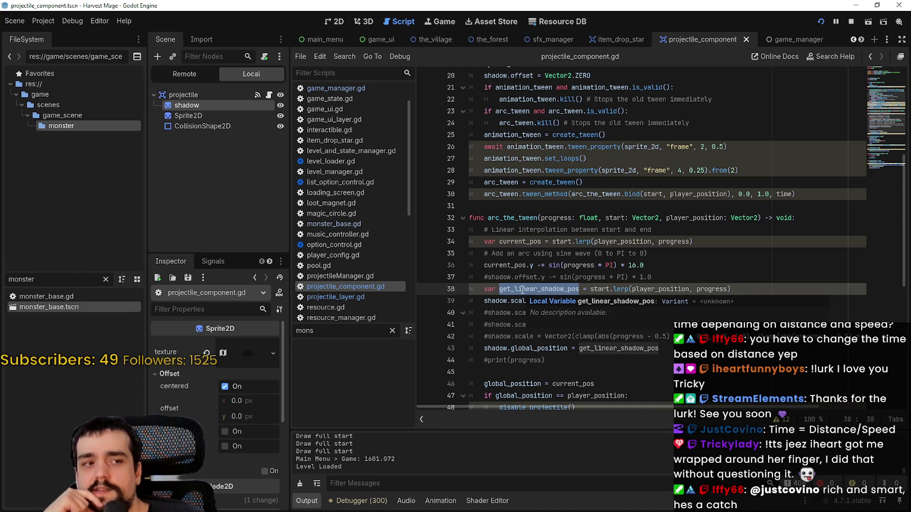
left_click(720, 230)
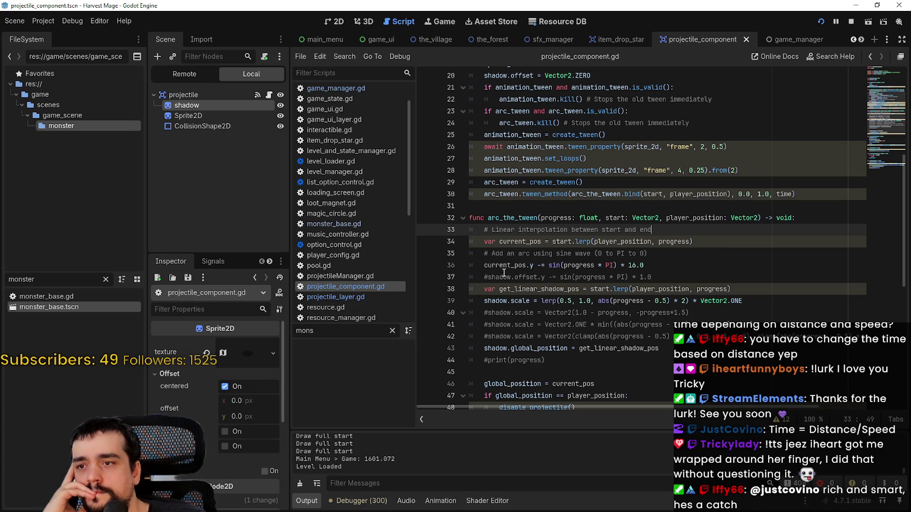
mouse_move(587, 242)
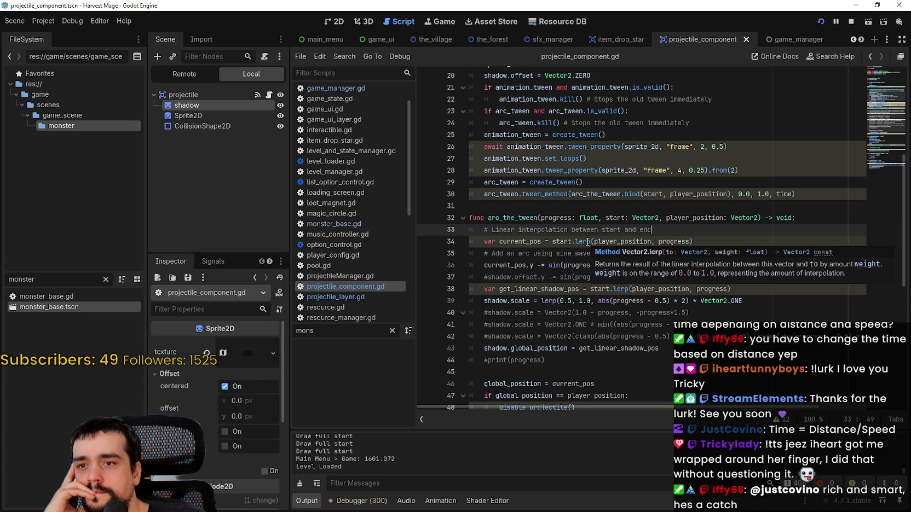
left_click(525, 241)
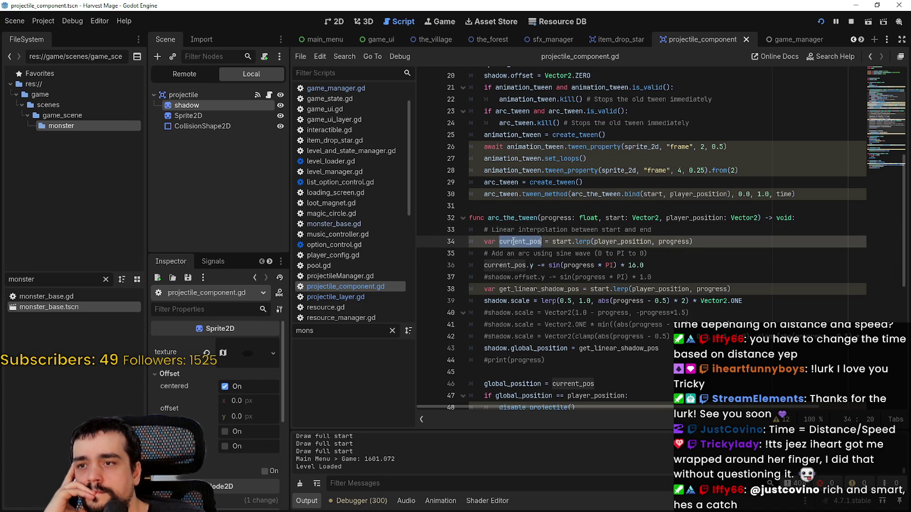
left_click(708, 218)
double_click(706, 218)
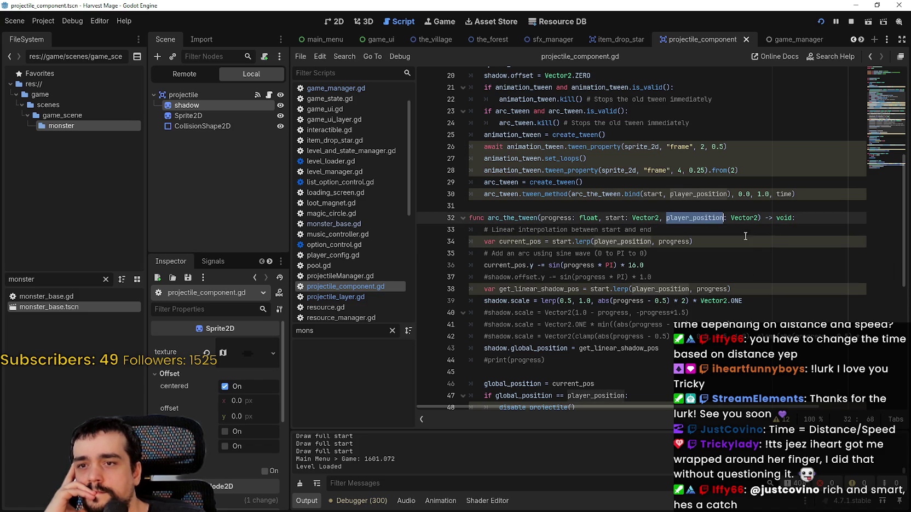
left_click(560, 217)
scroll(561, 216, "up", 1)
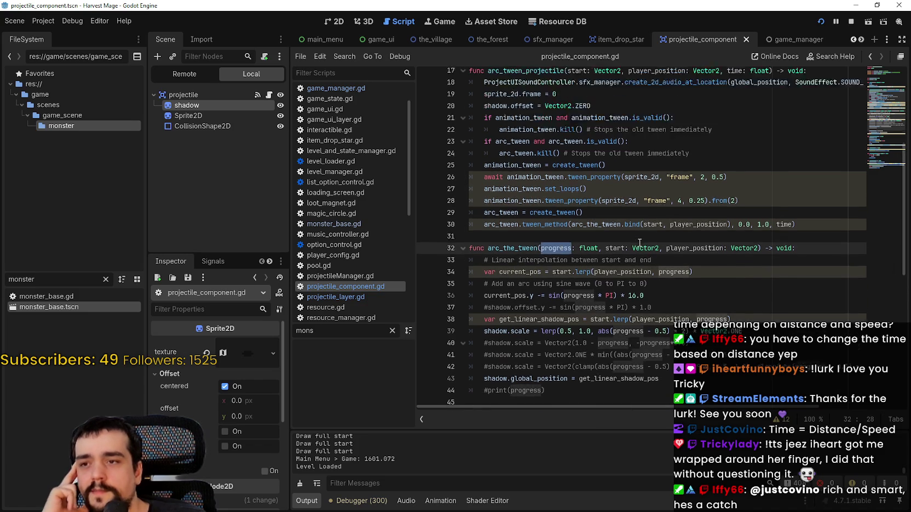
left_click(769, 230)
double_click(784, 230)
scroll(729, 246, "up", 1)
scroll(729, 245, "up", 2)
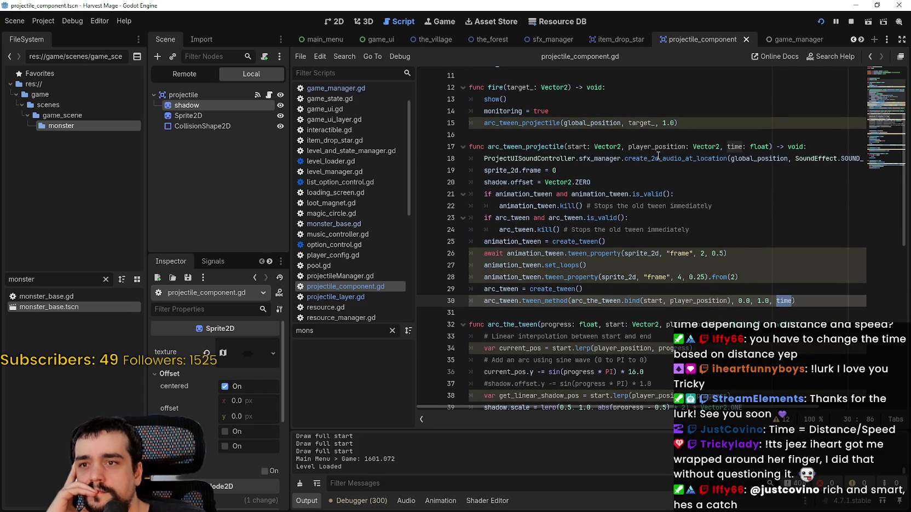
double_click(641, 146)
double_click(579, 147)
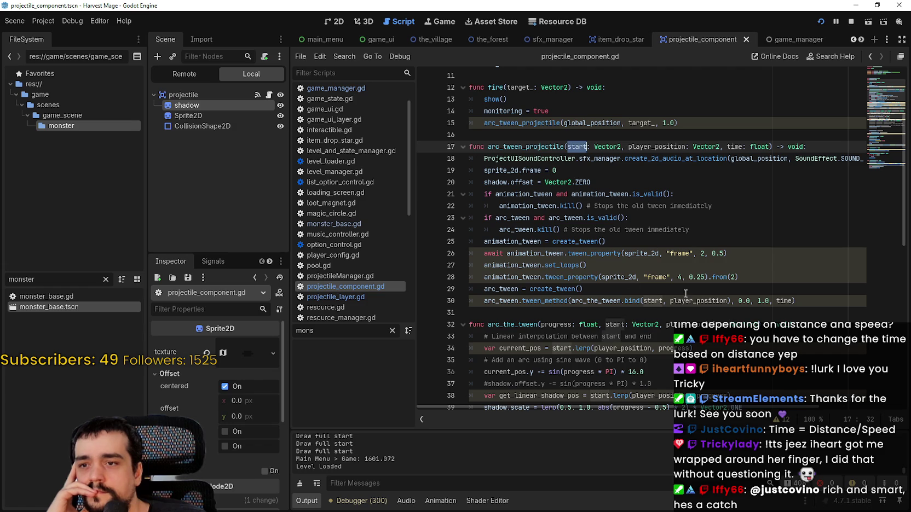
double_click(681, 146)
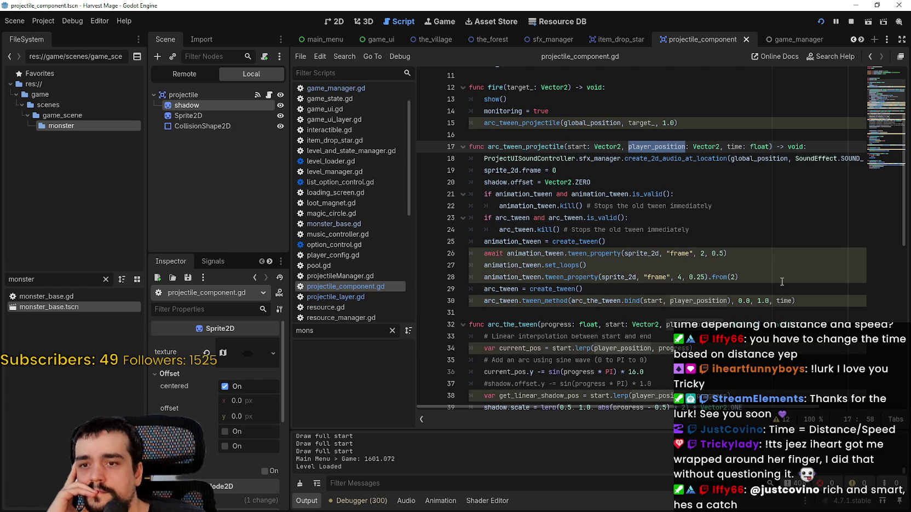
left_click(767, 282)
left_click(759, 292)
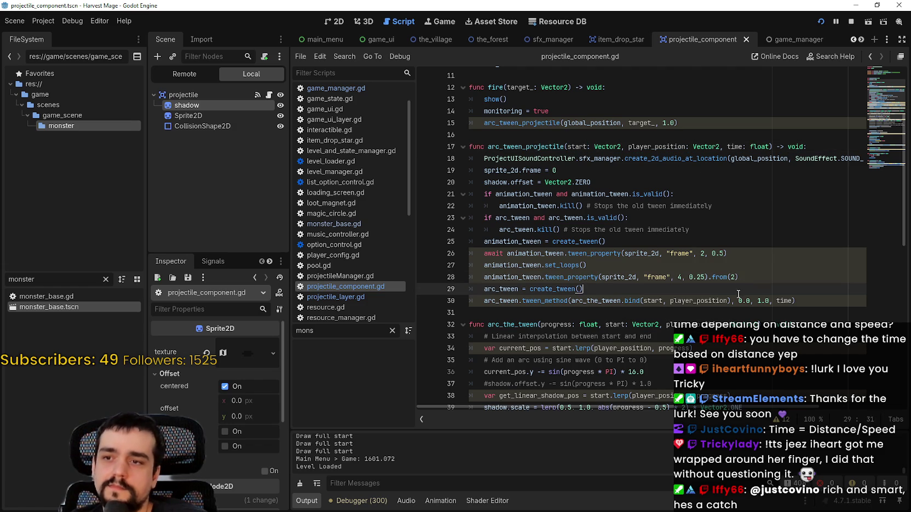
key("Return")
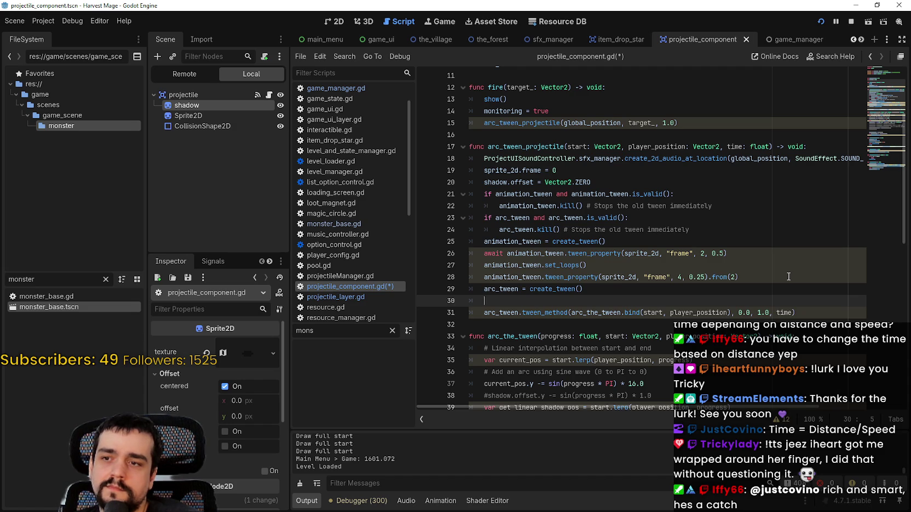
Step: Declare 'var get_distance_time: float' on line 30 above the arc tween call
type("var_get_distance")
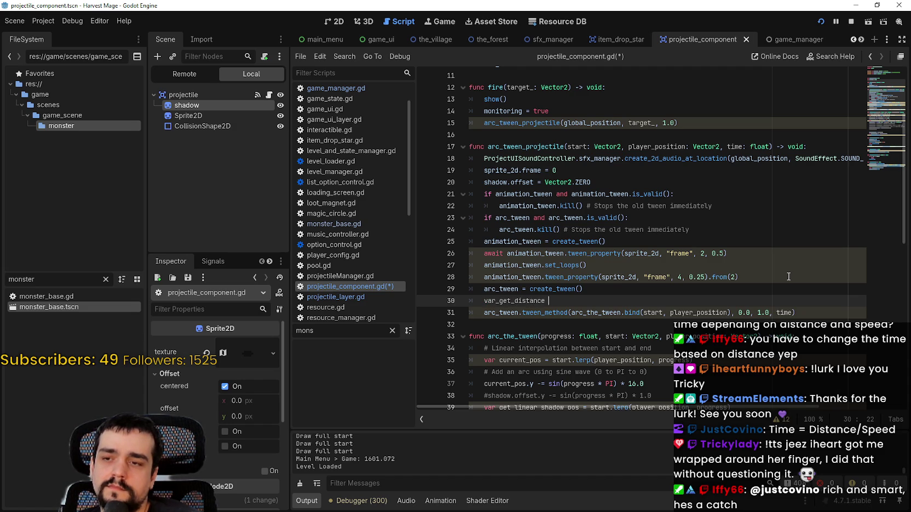
type(":")
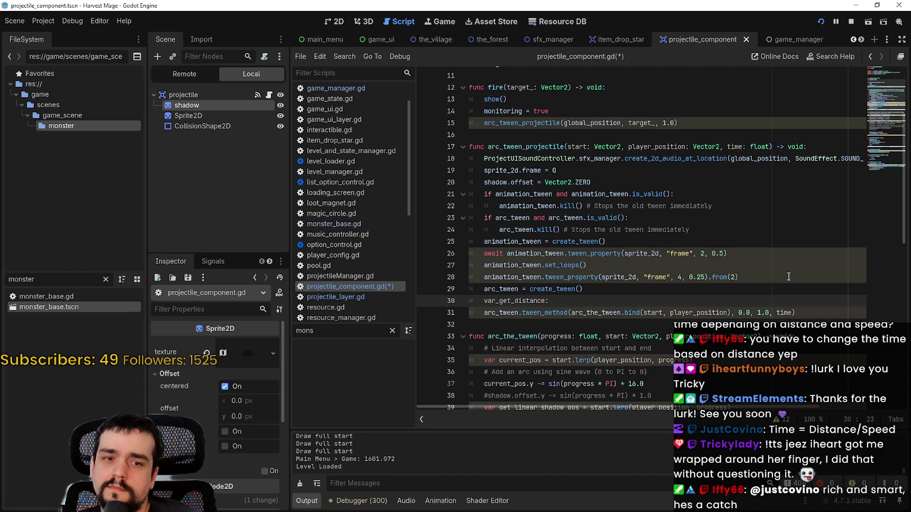
type("me")
key("BackSpace")
type(": float =")
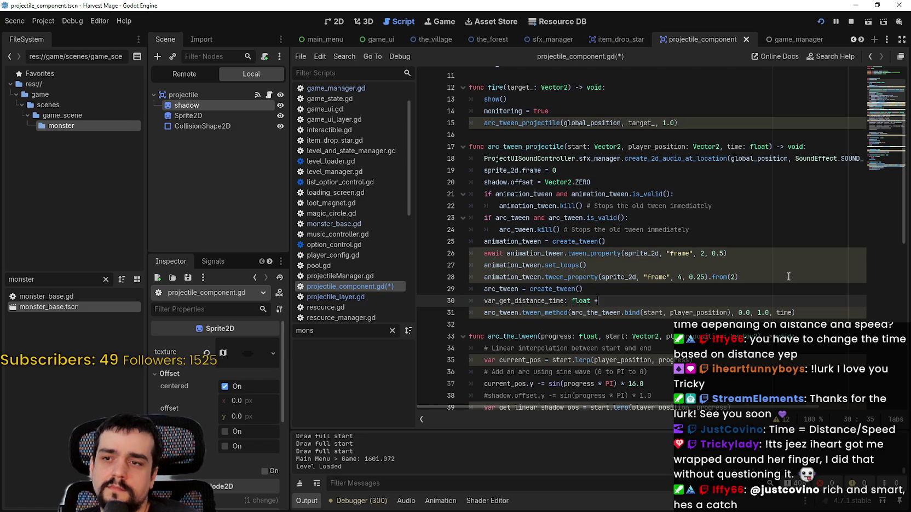
key("BackSpace")
type("g")
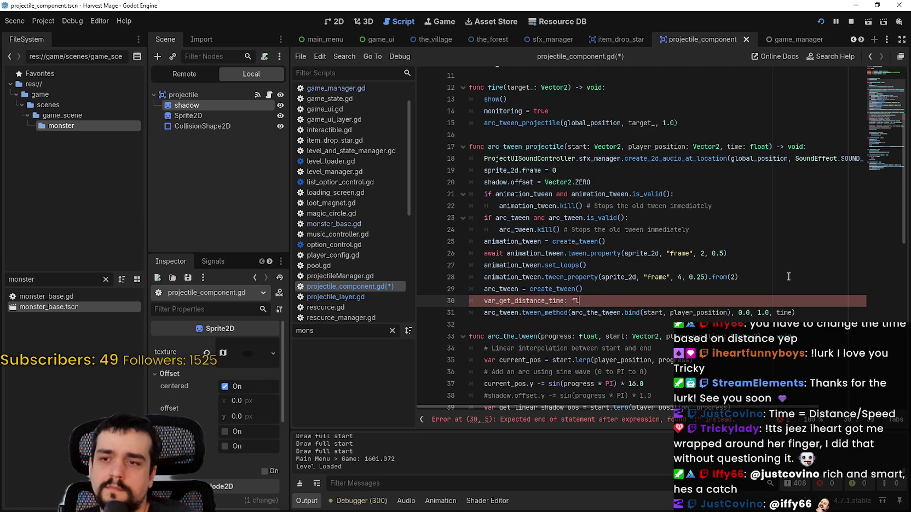
left_click(496, 301)
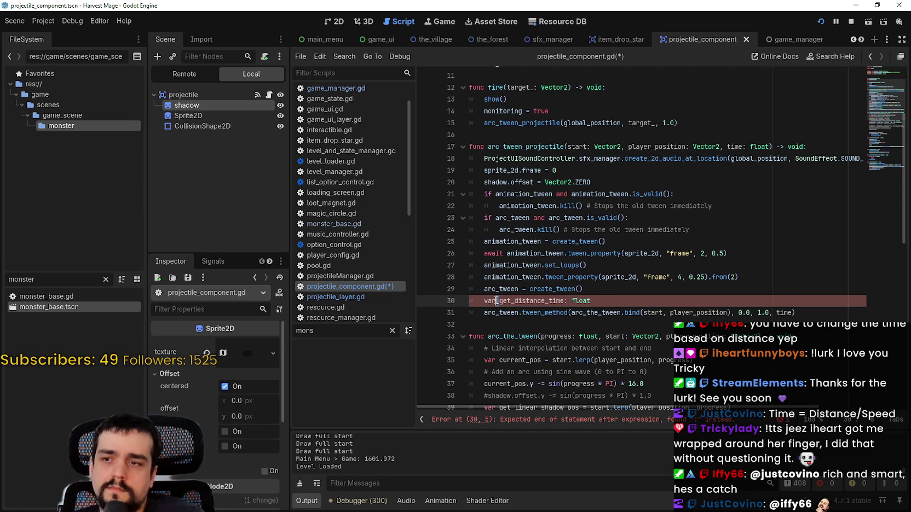
key("Delete")
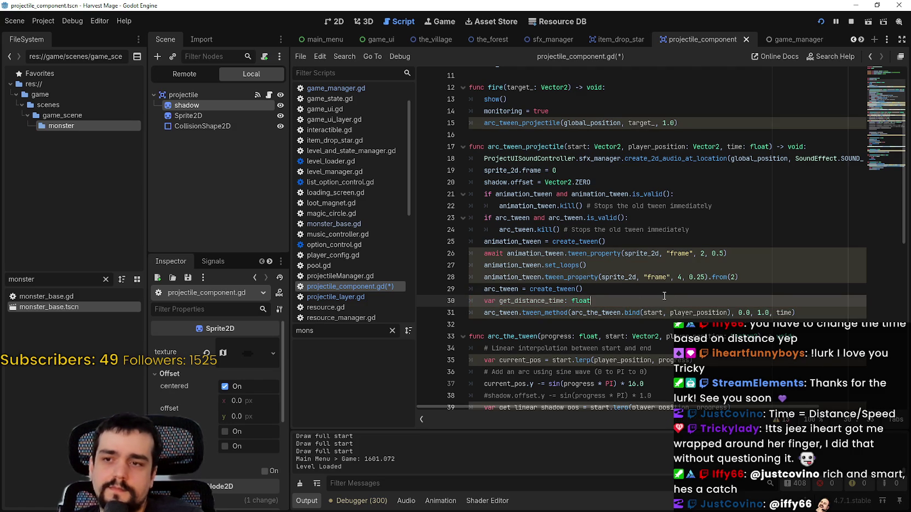
Step: Begin the variable's assigned value with a start.get expression, trimmed back to 'sta'
type(" = ge")
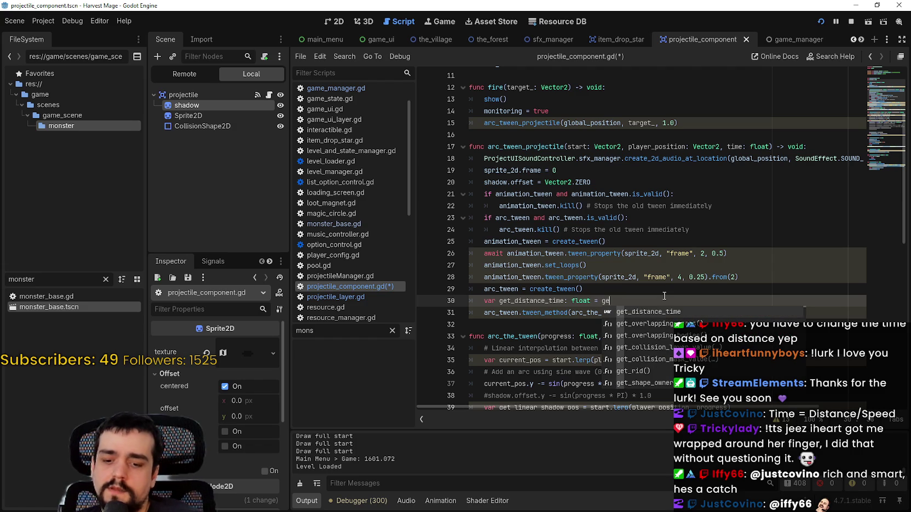
key("BackSpace")
key("BackSpace")
type("distance")
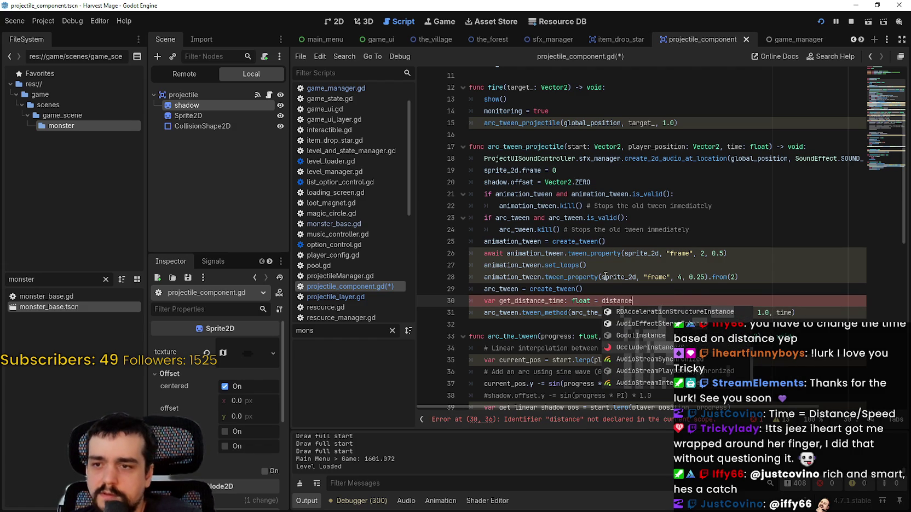
double_click(626, 302)
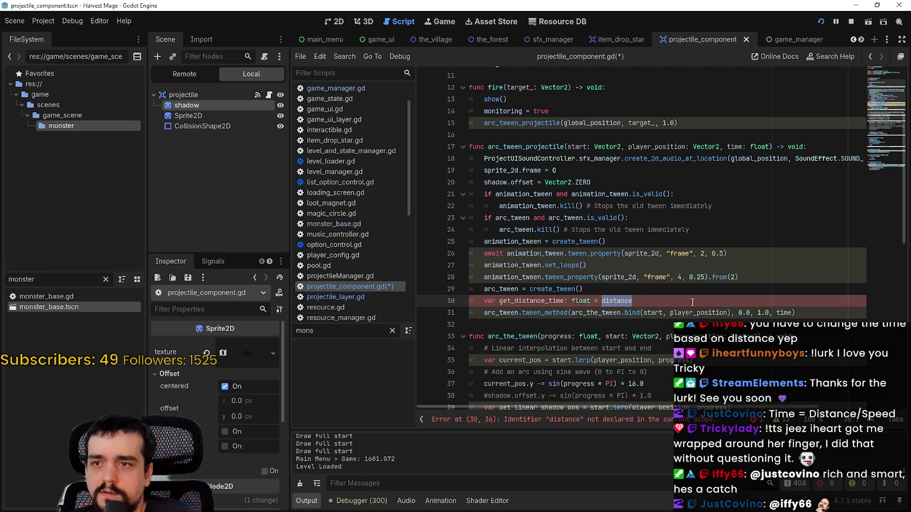
type("start.")
type("get")
key("BackSpace")
key("BackSpace")
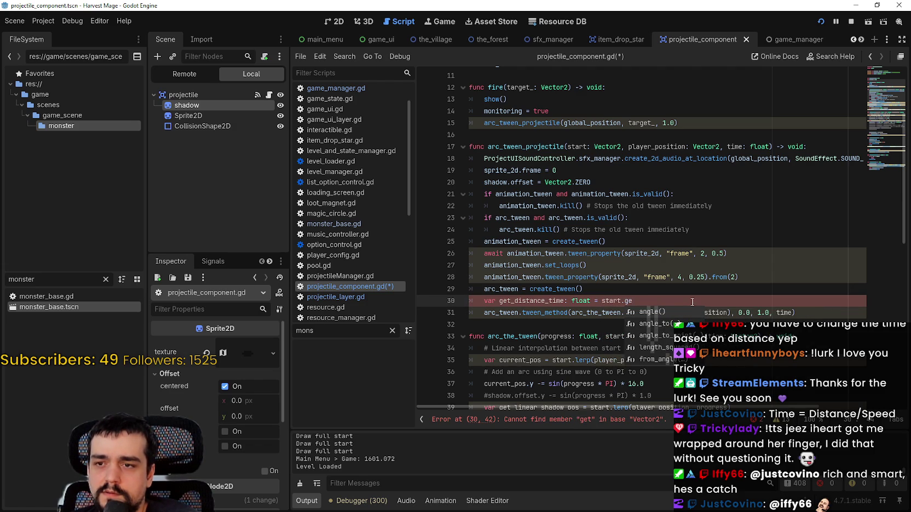
key("BackSpace")
key("BackSpace")
key("BackSpace")
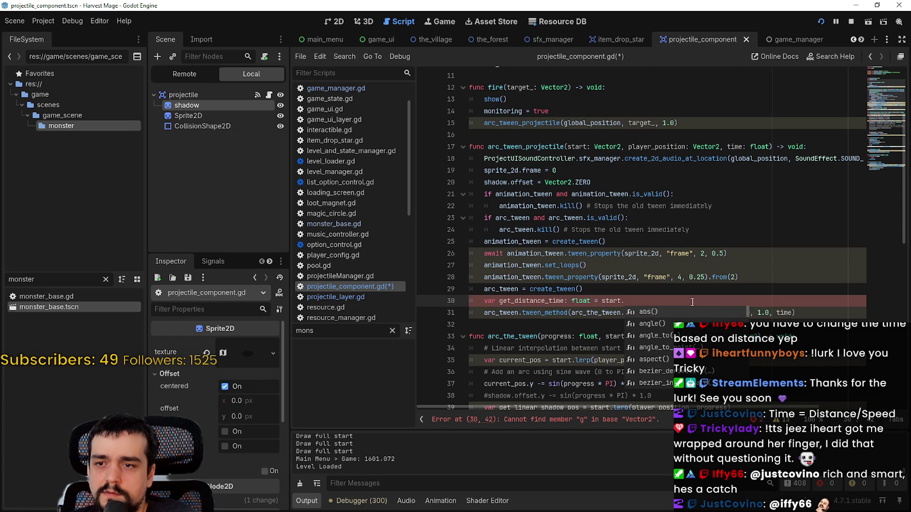
Step: Search the Help documentation for 'get_dis' methods
left_click(124, 21)
left_click(144, 38)
type("get_distan")
key("BackSpace")
key("BackSpace")
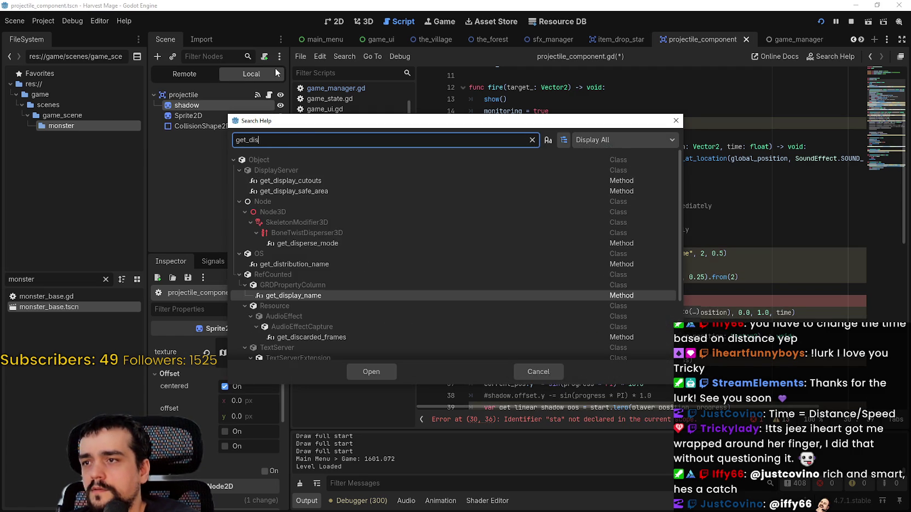
Step: Change the Search Help query to 'distance'
key("BackSpace")
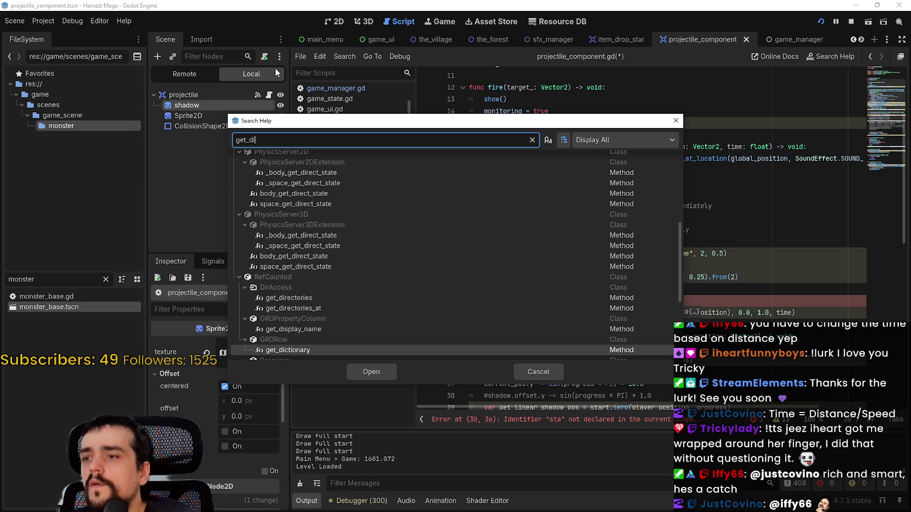
key("BackSpace")
type("ist")
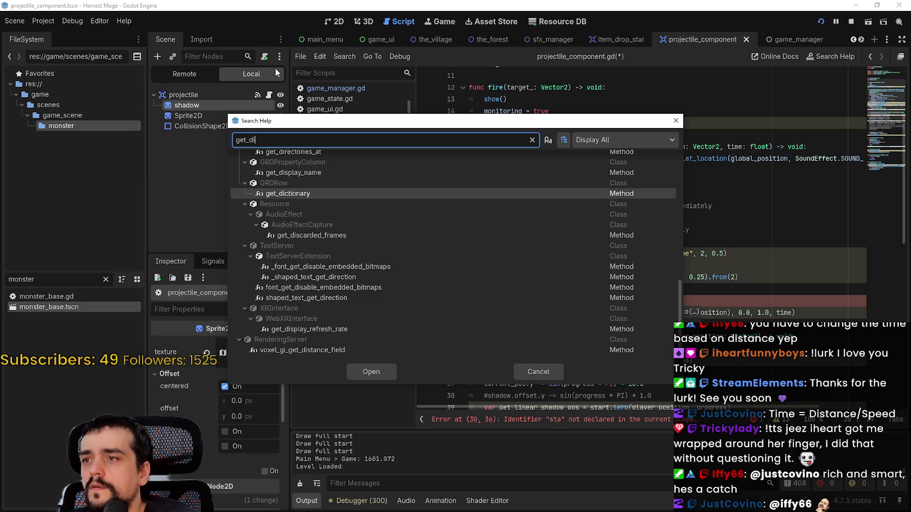
key("BackSpace")
key("BackSpace")
key("BackSpace")
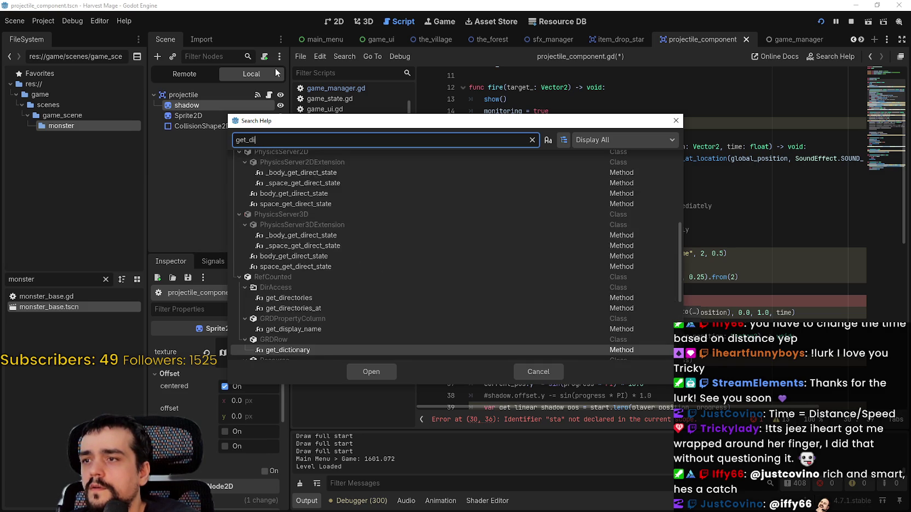
type("distance")
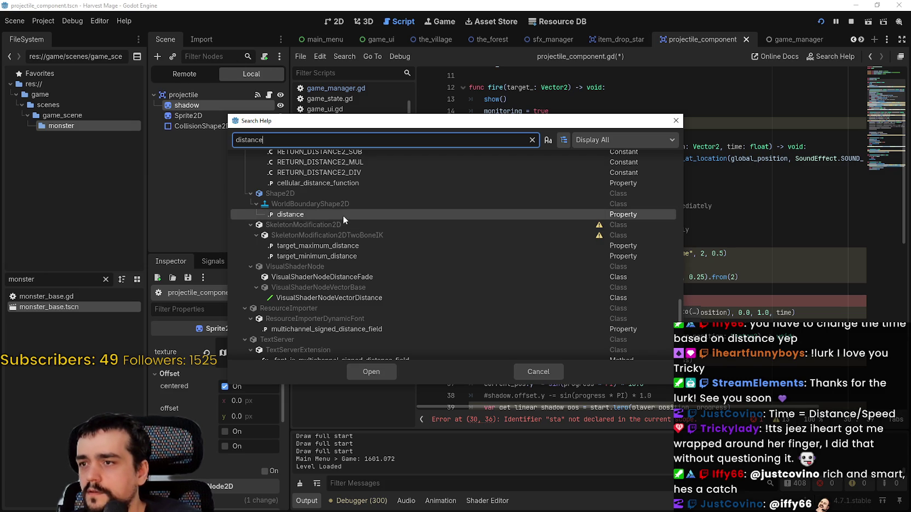
Step: Review the results, select Vector2's distance_to method, then close the help search
mouse_move(343, 218)
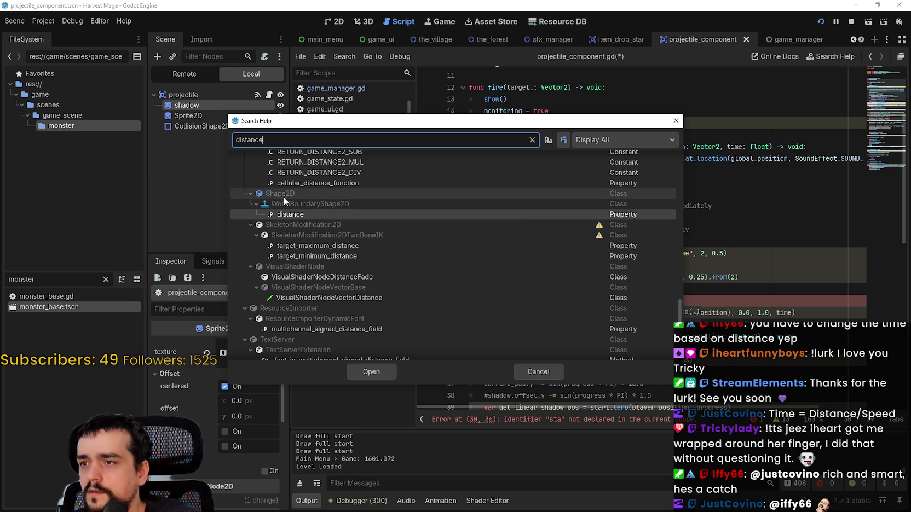
scroll(295, 219, "up", 5)
left_click_drag(680, 298, 683, 360)
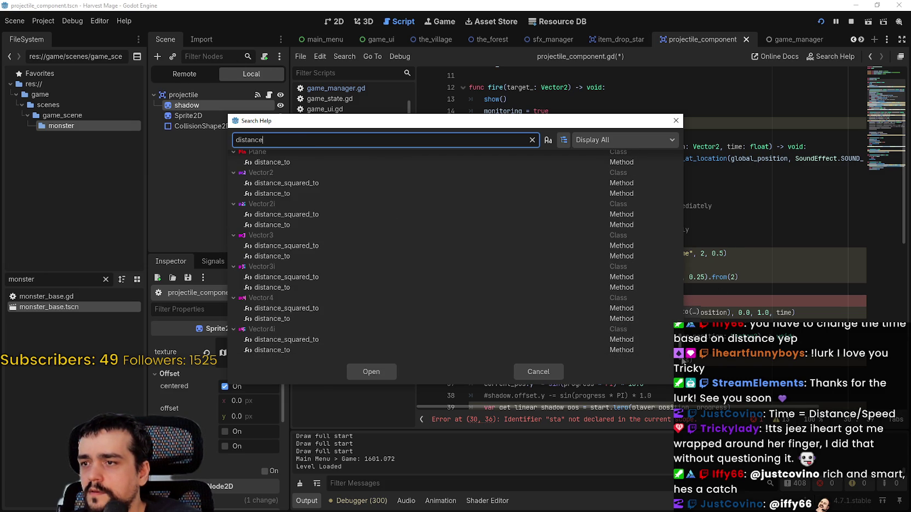
left_click(289, 193)
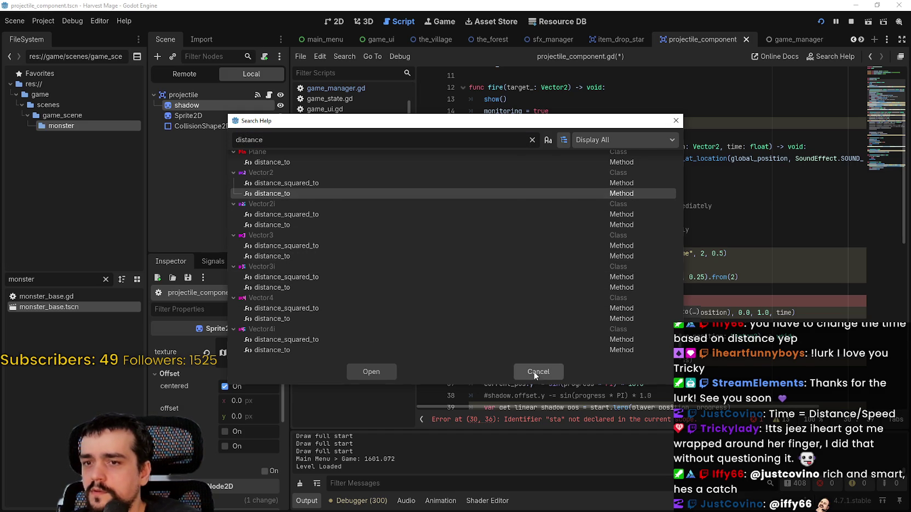
left_click(534, 373)
Step: Write start.distance_to(player_position) on line 30 using autocomplete
type("t_distance_time: float = star")
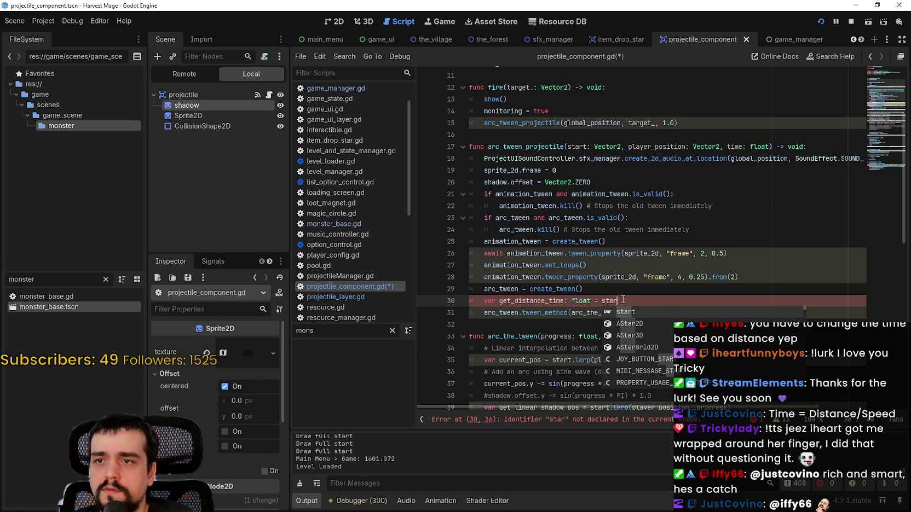
type("t.dista")
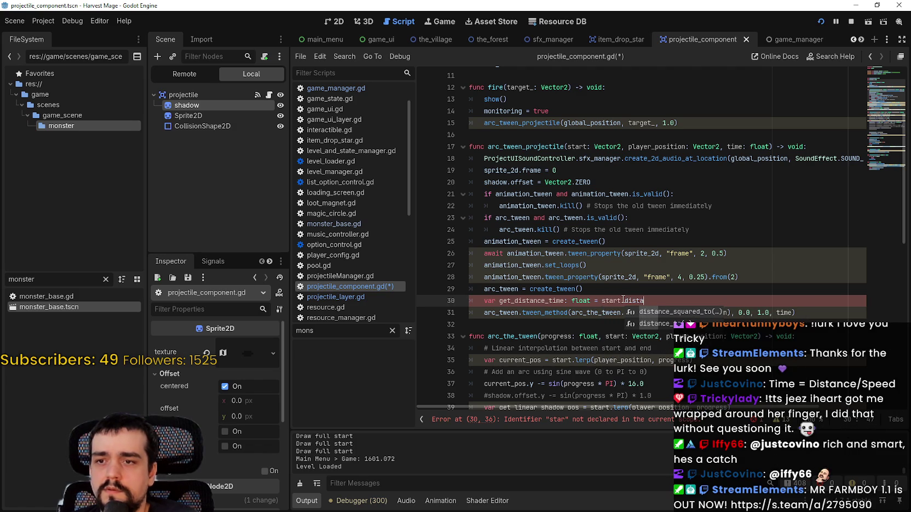
type("nce_to(")
key("Return")
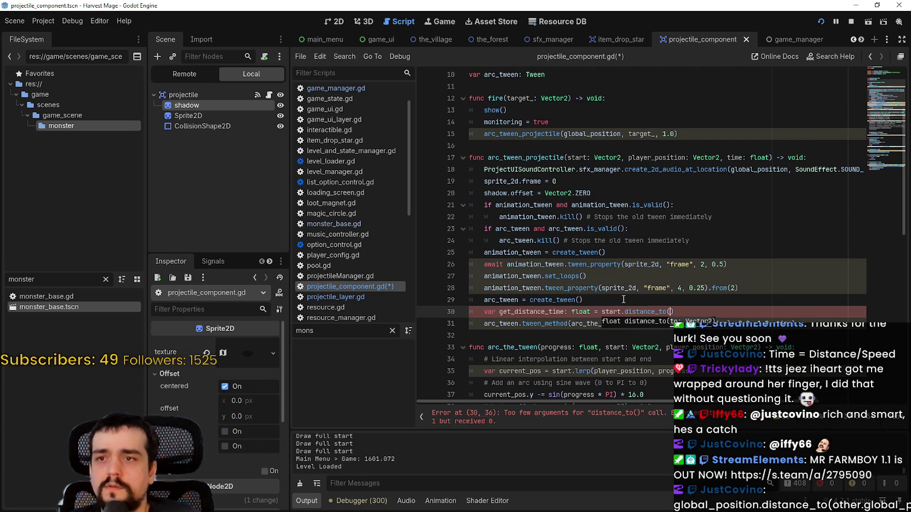
type("player")
key("Return")
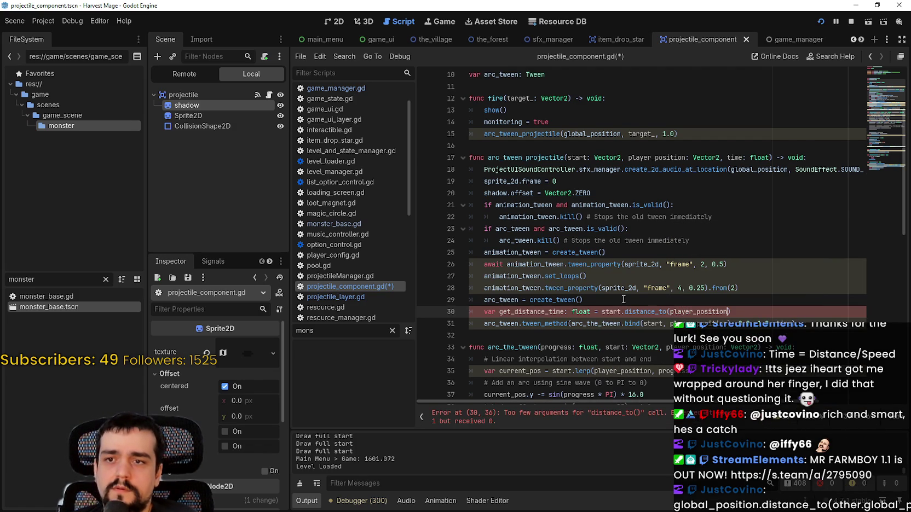
Step: Replace start with global_position in the distance expression
mouse_move(638, 312)
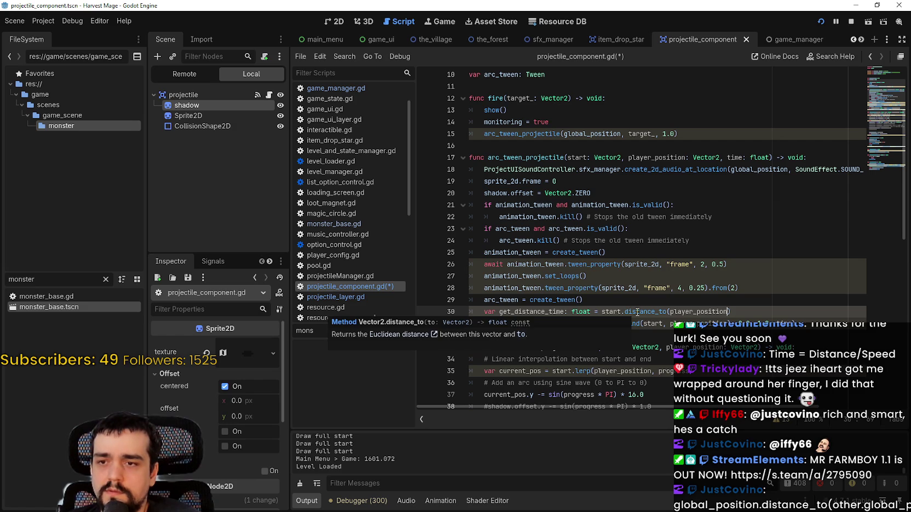
scroll(685, 316, "down", 1)
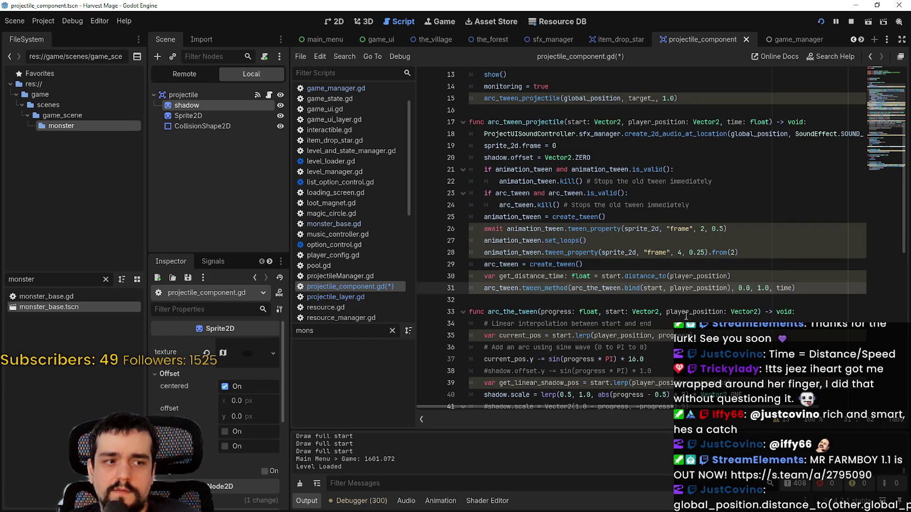
scroll(622, 312, "down", 1)
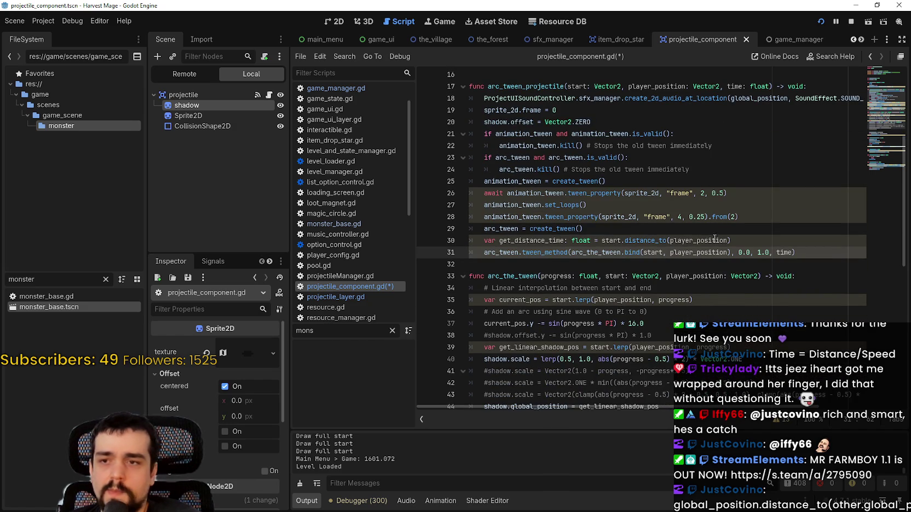
left_click_drag(606, 239, 787, 236)
left_click(721, 241)
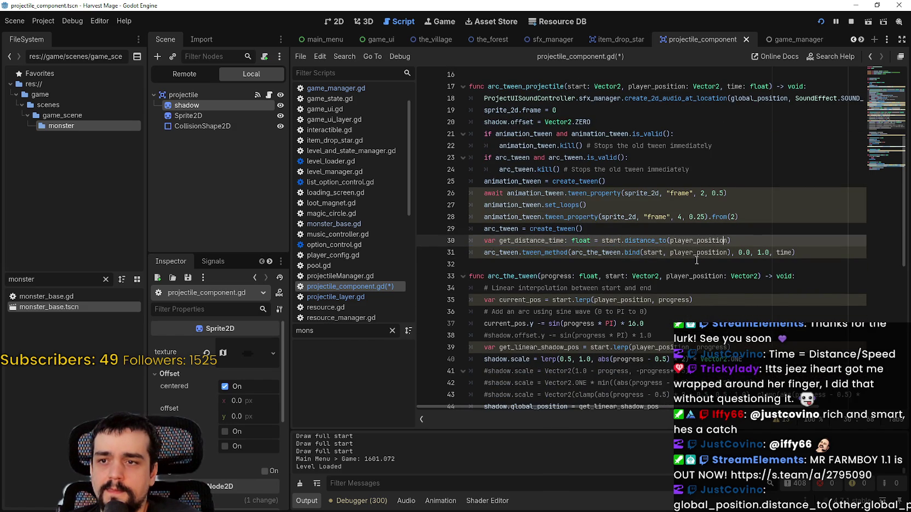
double_click(615, 239)
scroll(685, 294, "up", 1)
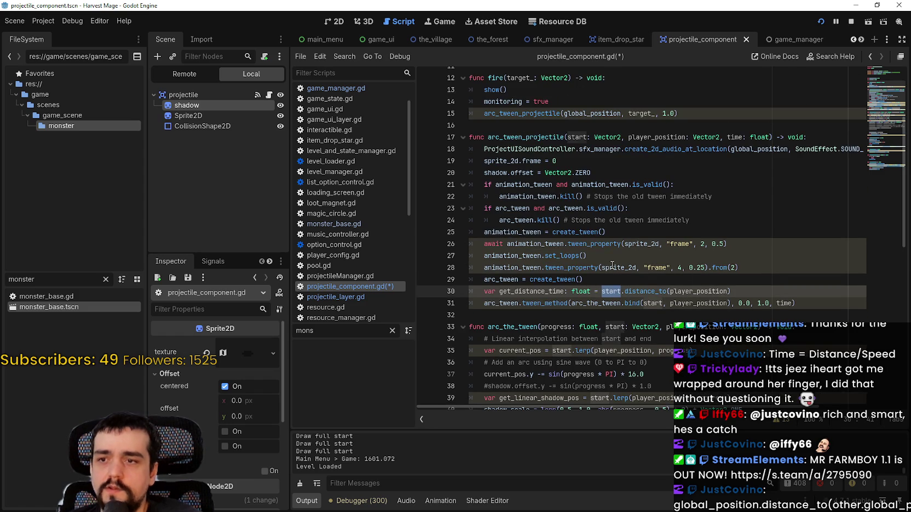
scroll(612, 265, "down", 1)
type("global_position")
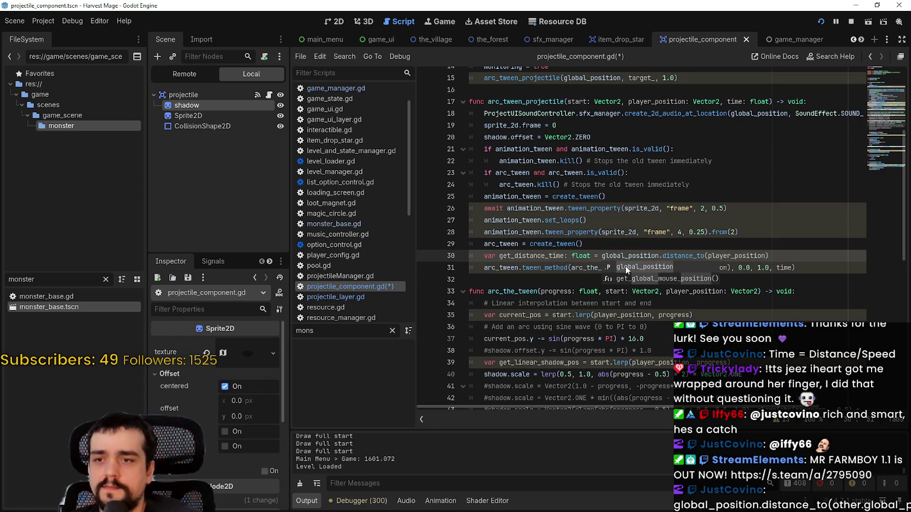
key("Escape")
Step: End line 30 with the divisor time: global_position.distance_to(player_position) / time
left_click(777, 257)
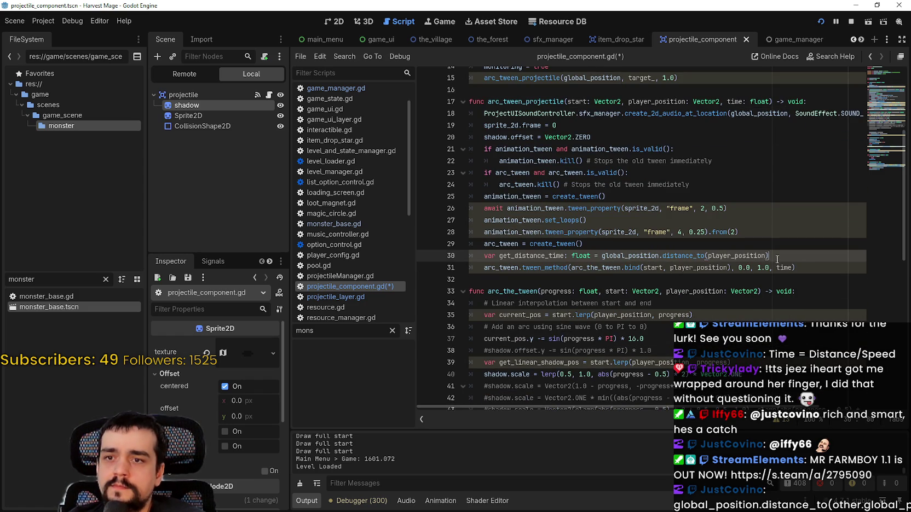
scroll(598, 263, "down", 1)
double_click(529, 221)
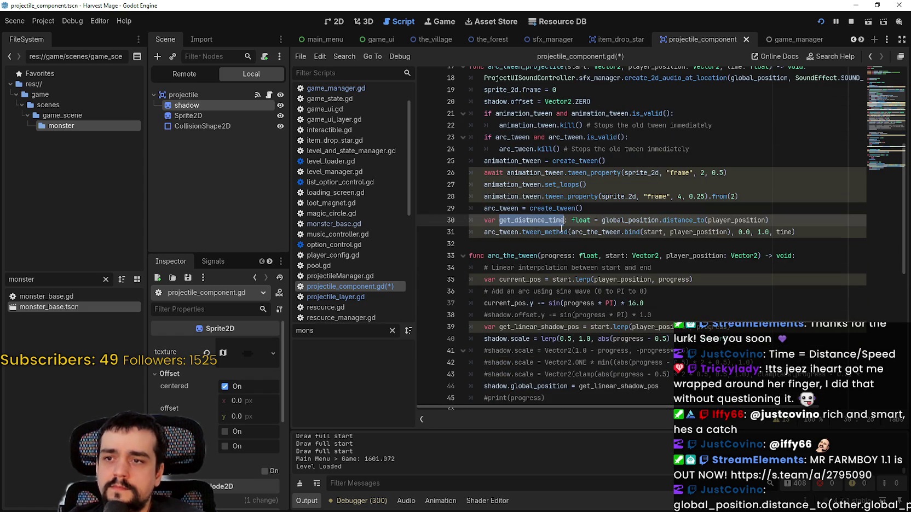
left_click(768, 233)
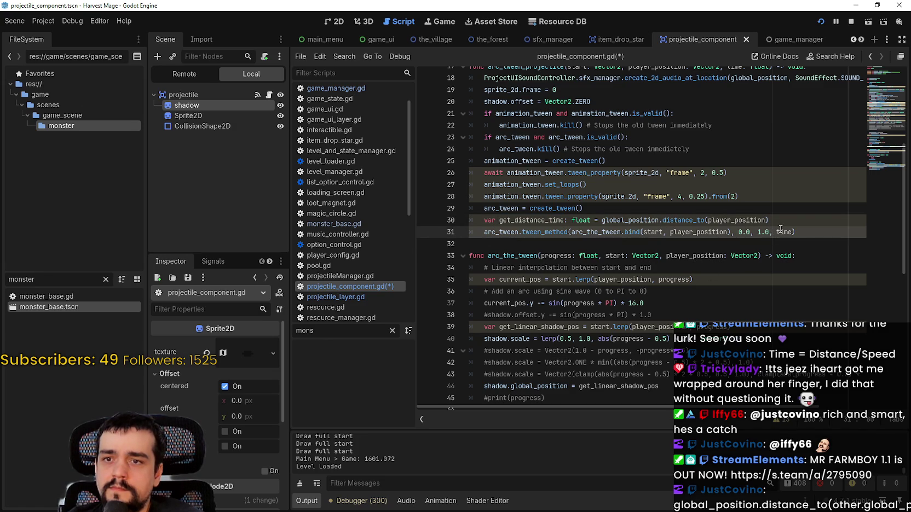
left_click(793, 232)
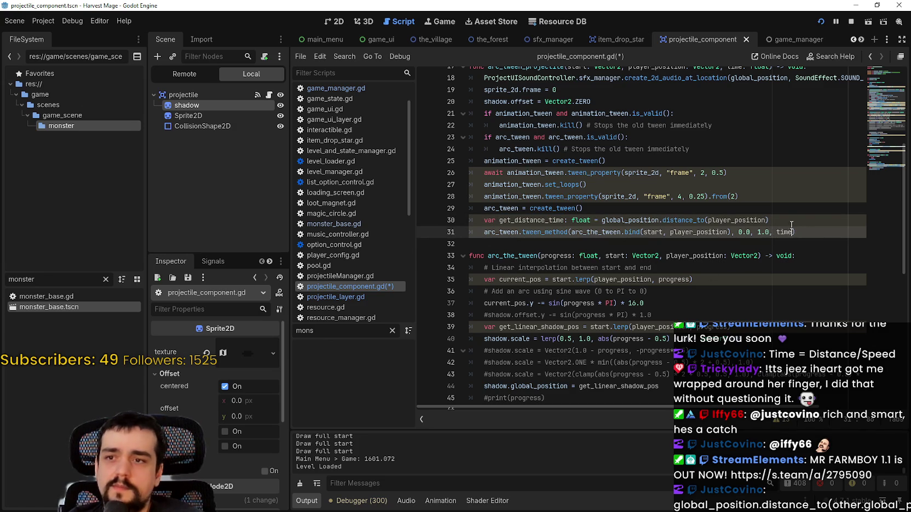
left_click(792, 223)
scroll(767, 246, "up", 2)
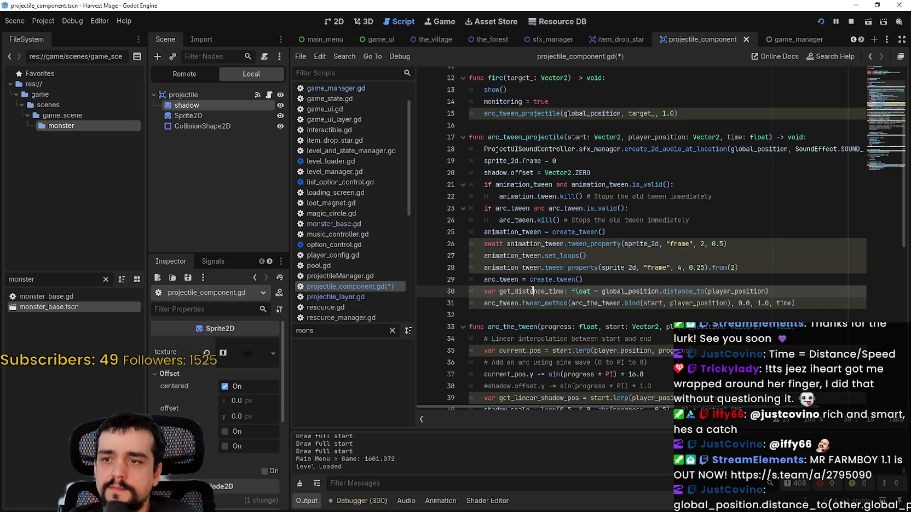
type("get_distance_time")
key("ctrl+BackSpace")
type("time")
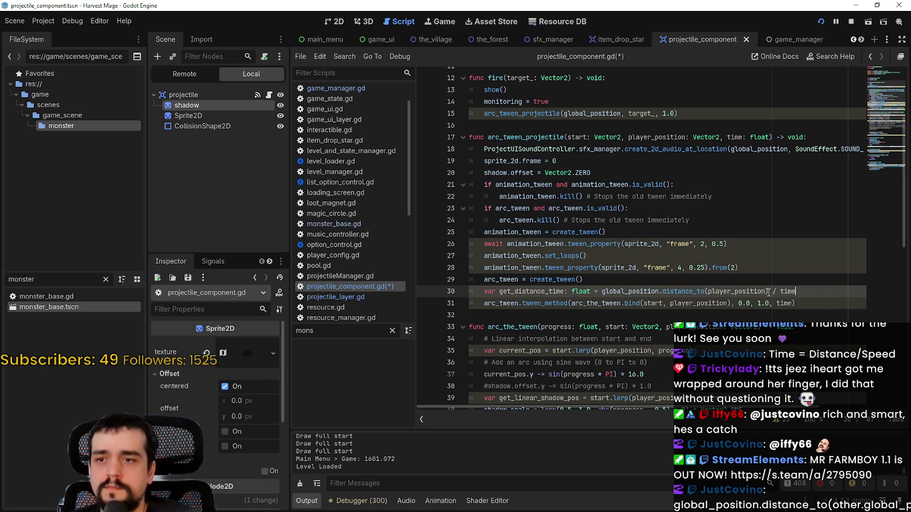
Step: Paste get_distance_time over time as the tween_method duration and save the script
double_click(557, 292)
key("ctrl+c")
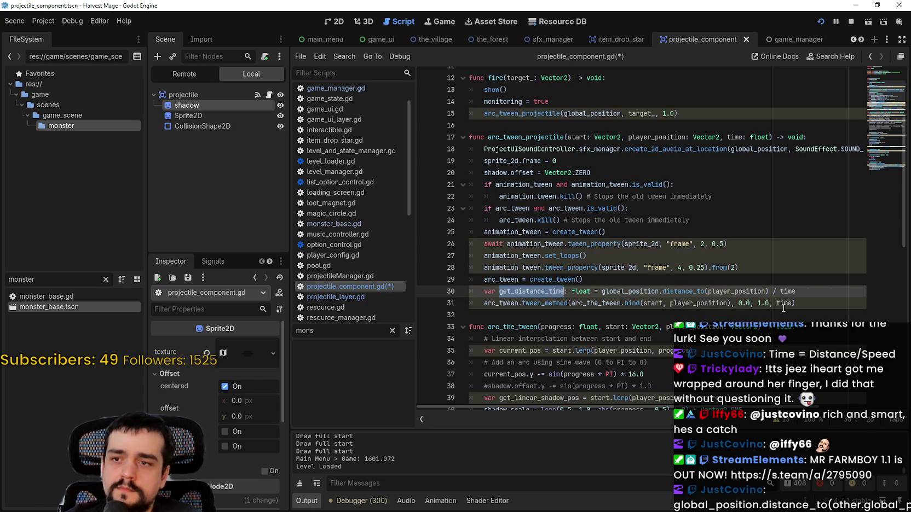
left_click(784, 307)
double_click(783, 303)
key("ctrl+v")
left_click(746, 317)
key("ctrl+s")
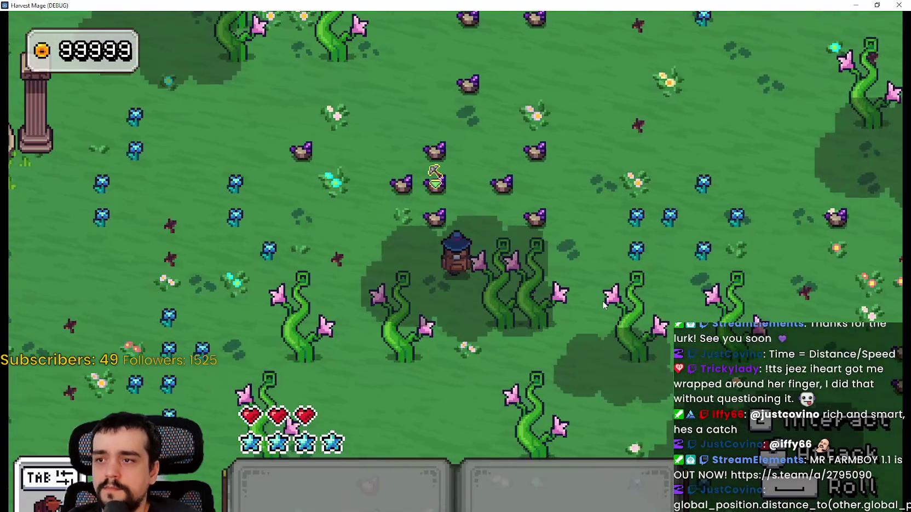
Step: Walk the mage around with W, A and S to trigger projectiles, then stop the game with F8
key("w")
key("a")
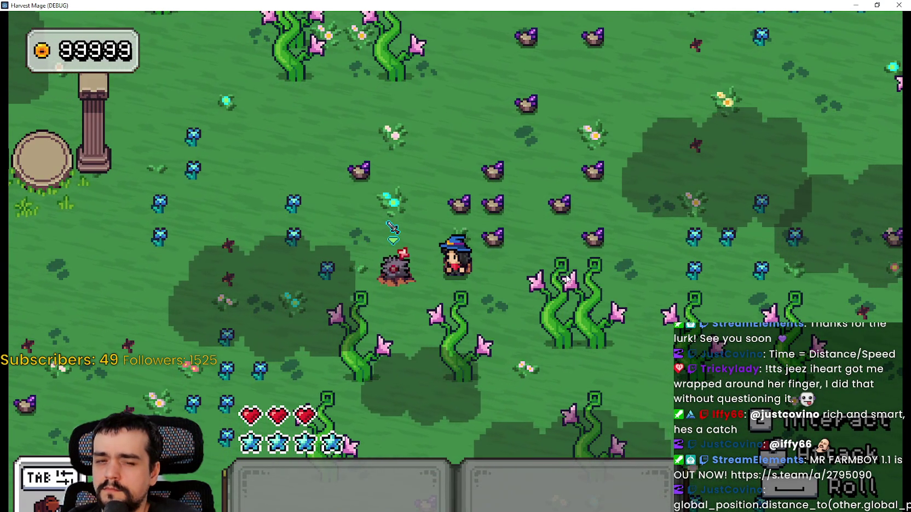
key("w")
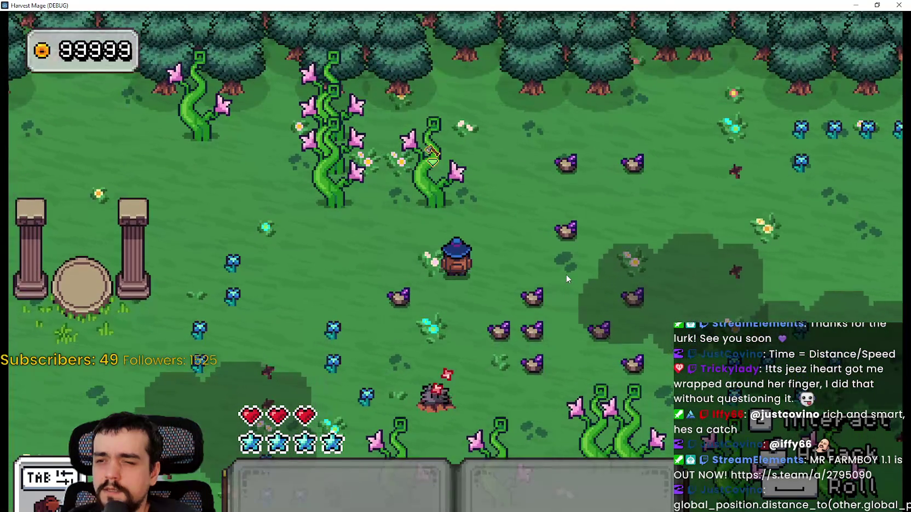
key("s")
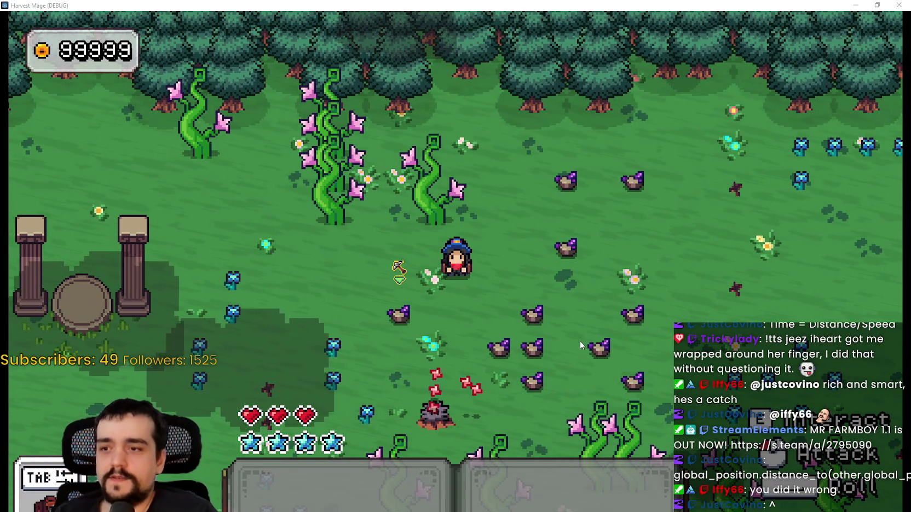
key("F8")
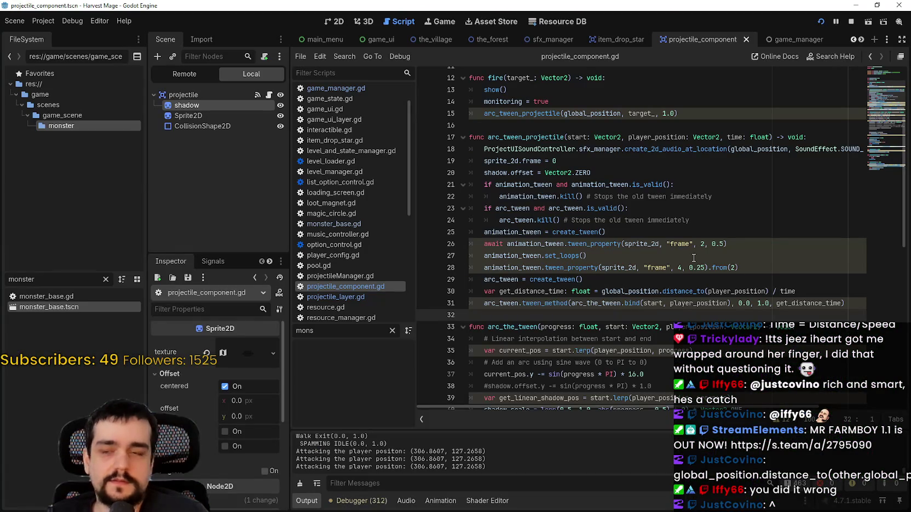
Step: Wrap line 30's distance-over-time expression in parentheses
scroll(689, 263, "up", 2)
double_click(592, 184)
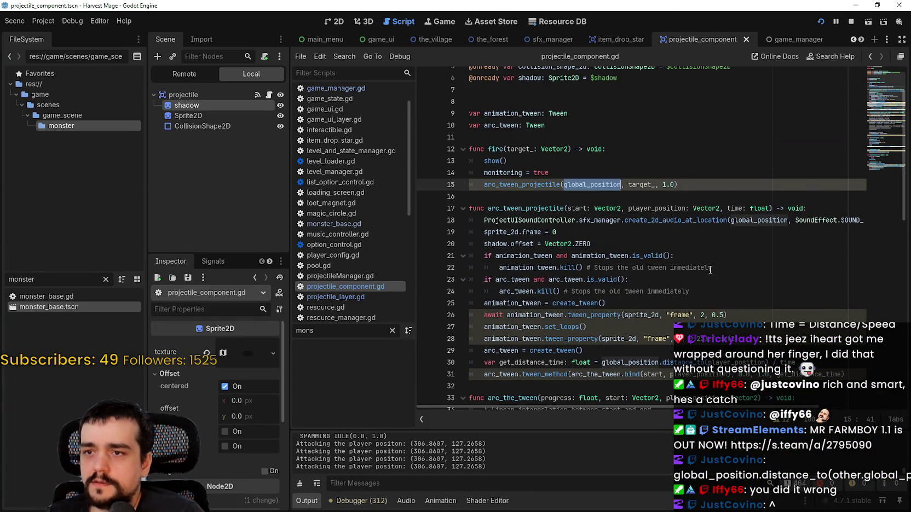
left_click_drag(669, 184, 663, 184)
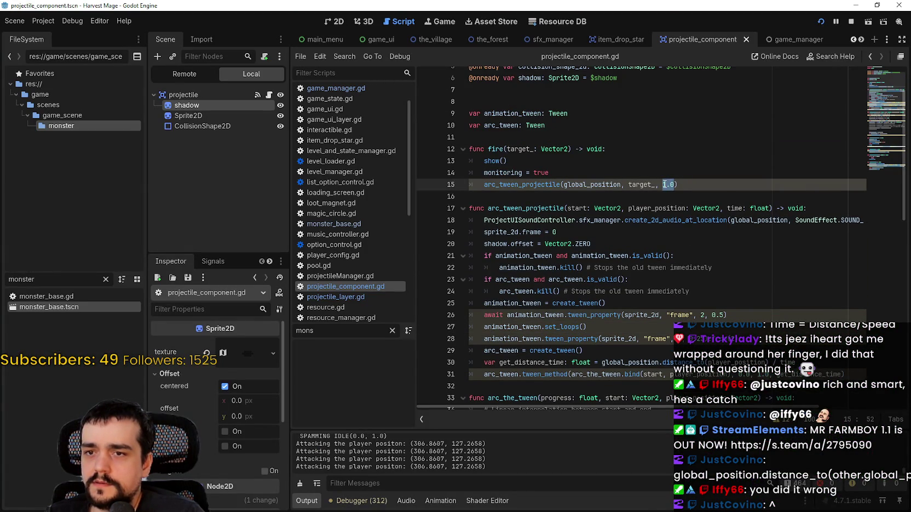
scroll(640, 235, "down", 2)
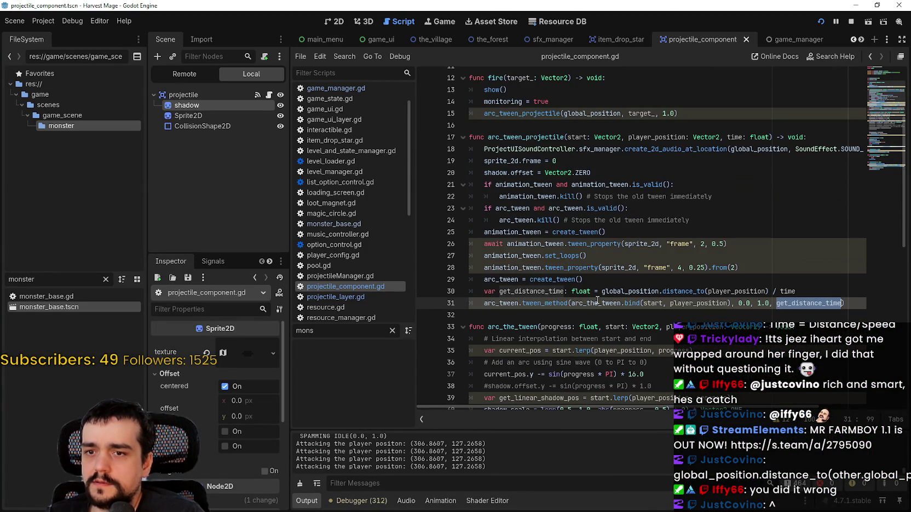
left_click_drag(795, 291, 602, 292)
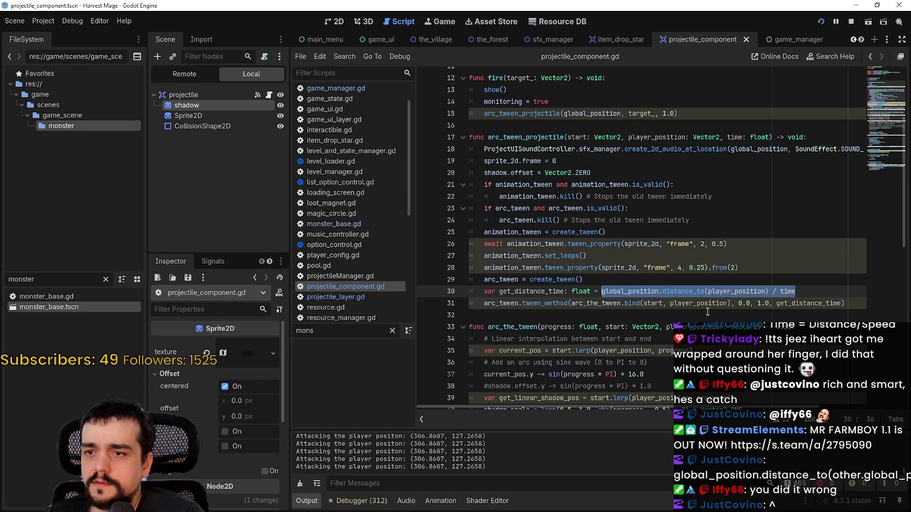
type("(")
Step: Test-run the game, close it, and check where get_distance_time is used and declared
key("ctrl+s")
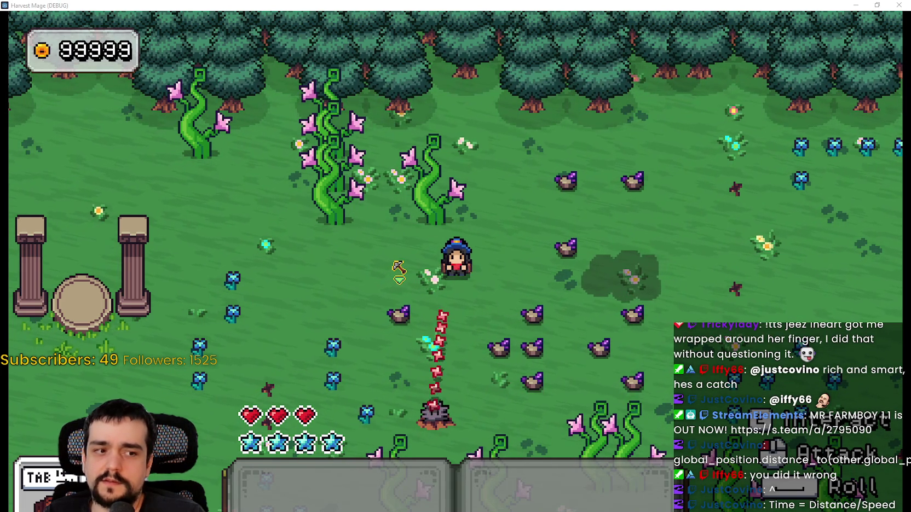
key("alt+F4")
double_click(810, 303)
scroll(545, 257, "down", 1)
double_click(545, 257)
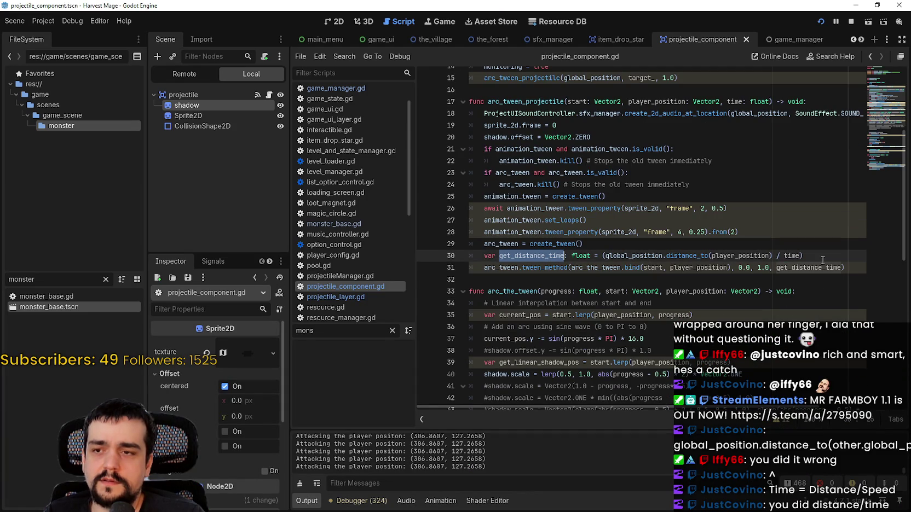
Step: Change the tween call's duration argument from get_distance_time back to time
left_click_drag(590, 255, 484, 255)
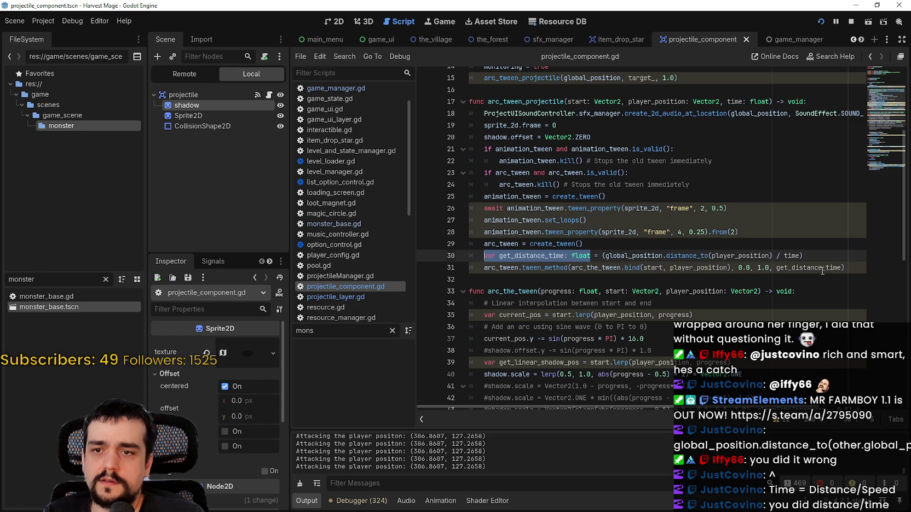
double_click(808, 267)
type("im")
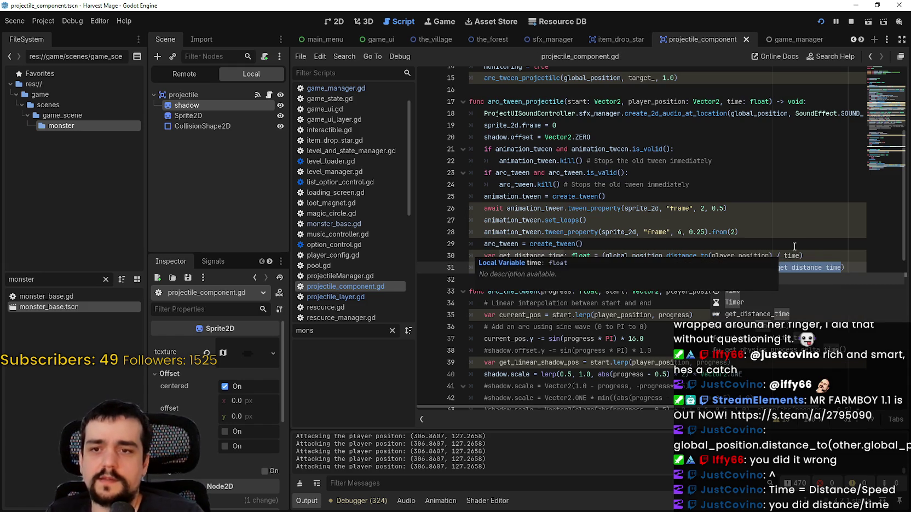
key("BackSpace")
key("BackSpace")
key("BackSpace")
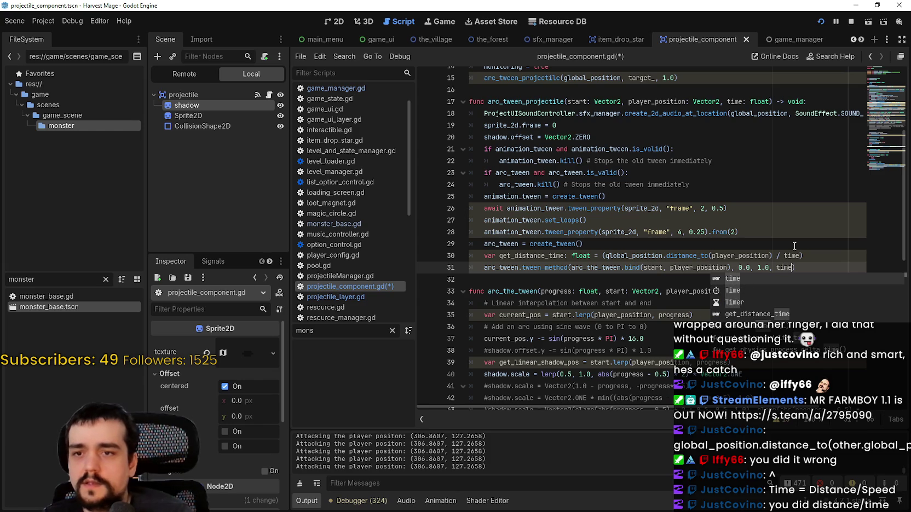
Step: Review line 30's distance-over-time expression and the 1.0 value passed from fire()
left_click(794, 246)
left_click(561, 257)
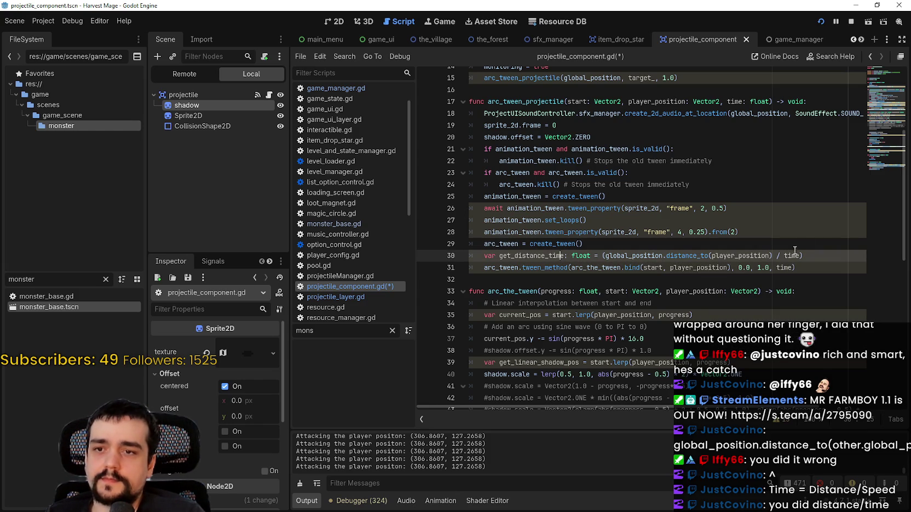
left_click_drag(792, 256, 636, 251)
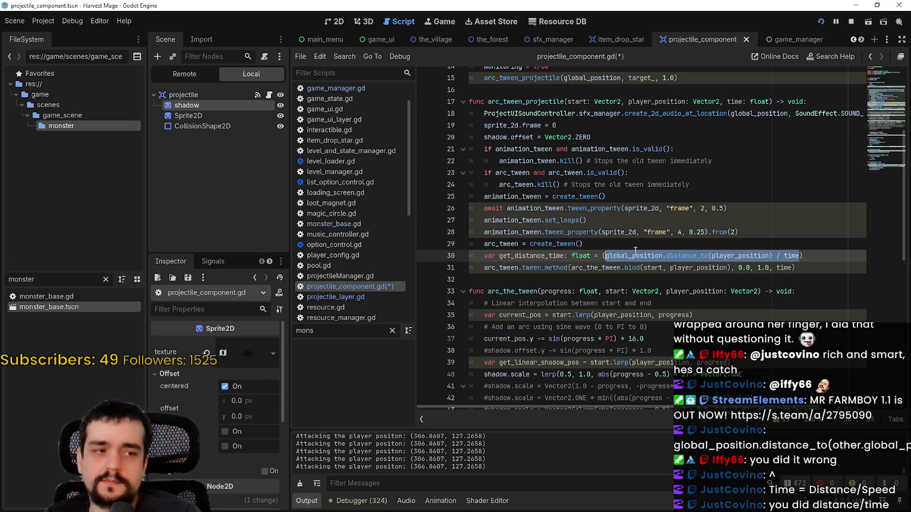
left_click_drag(779, 250, 774, 252)
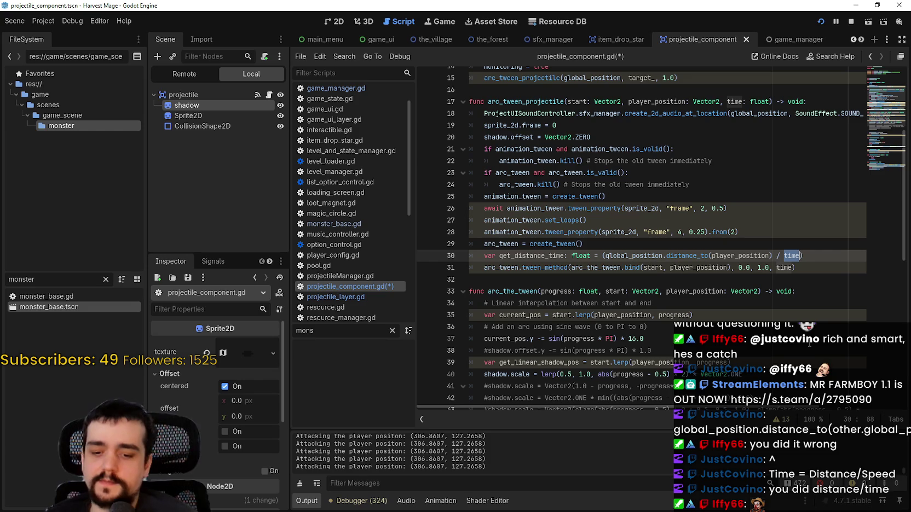
scroll(679, 201, "up", 4)
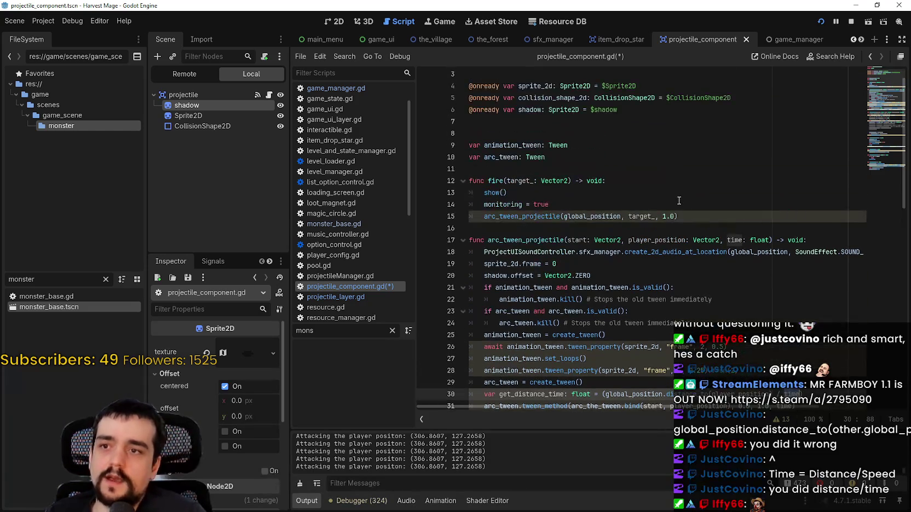
left_click(679, 216)
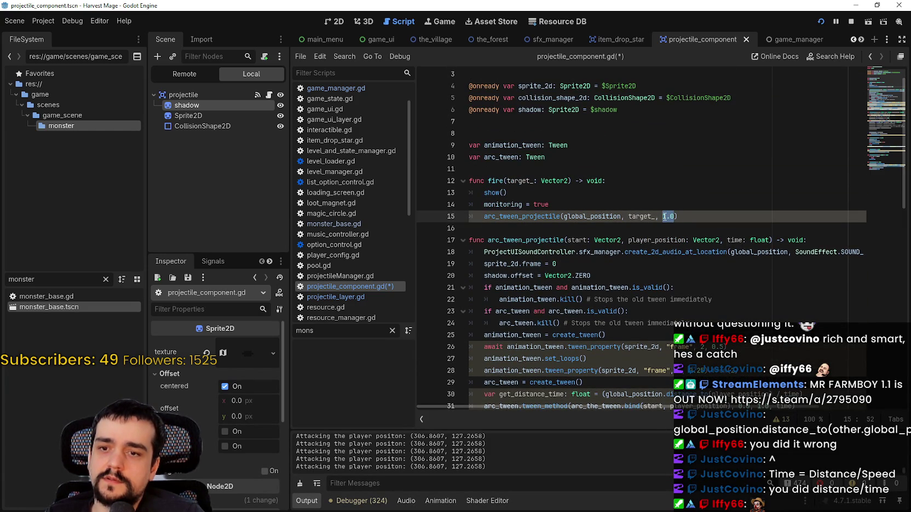
scroll(784, 349, "down", 2)
left_click(792, 335)
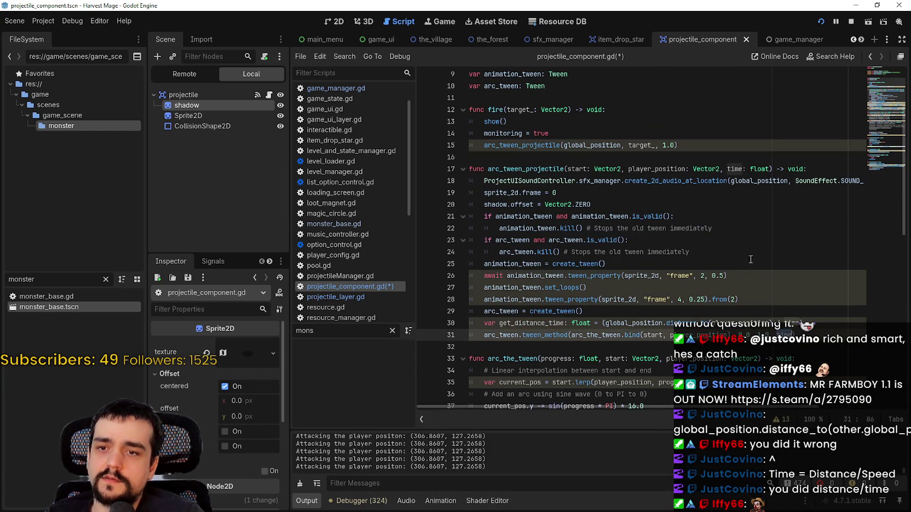
Step: Compare fire()'s 1.0 argument with arc_tween_projectile's time parameter, placing the caret in that parameter
left_click(669, 143)
left_click(732, 165)
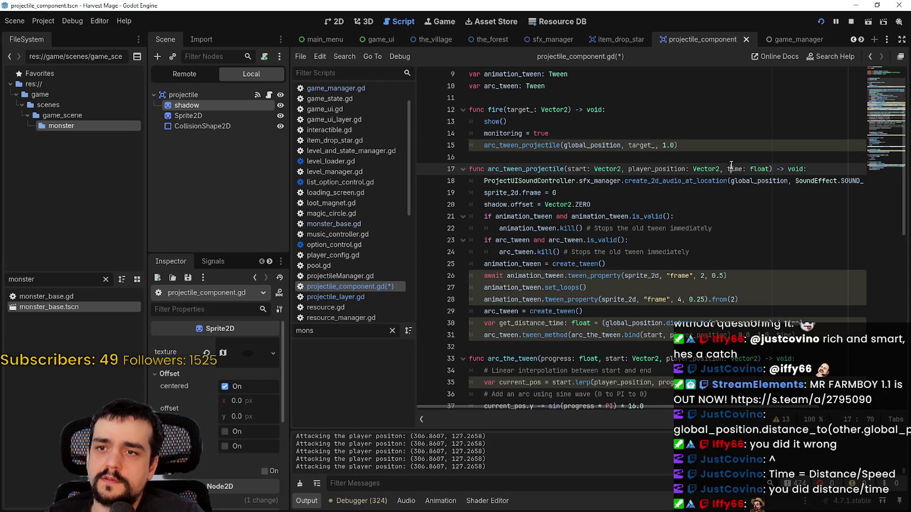
left_click(679, 145)
left_click(672, 169)
left_click(657, 335)
left_click(583, 311)
left_click_drag(664, 144, 674, 142)
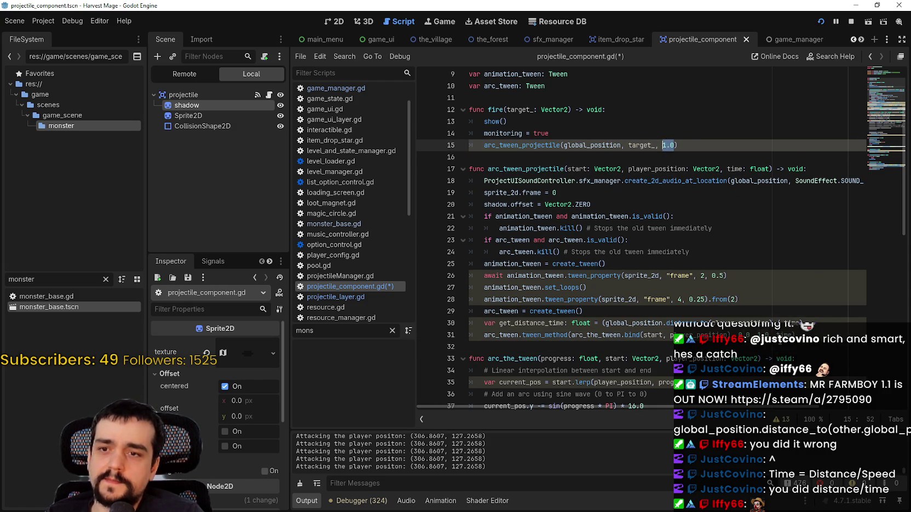
scroll(780, 307, "down", 2)
left_click(795, 253)
scroll(696, 126, "up", 2)
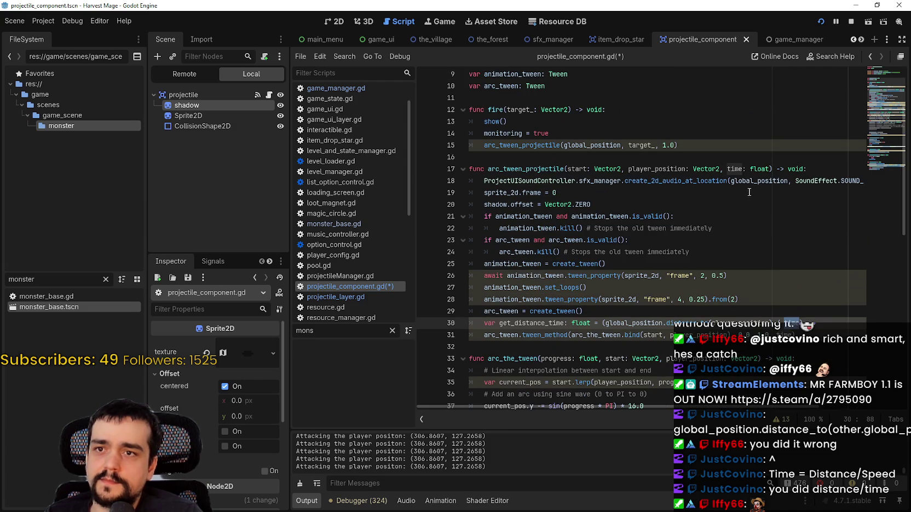
left_click(736, 167)
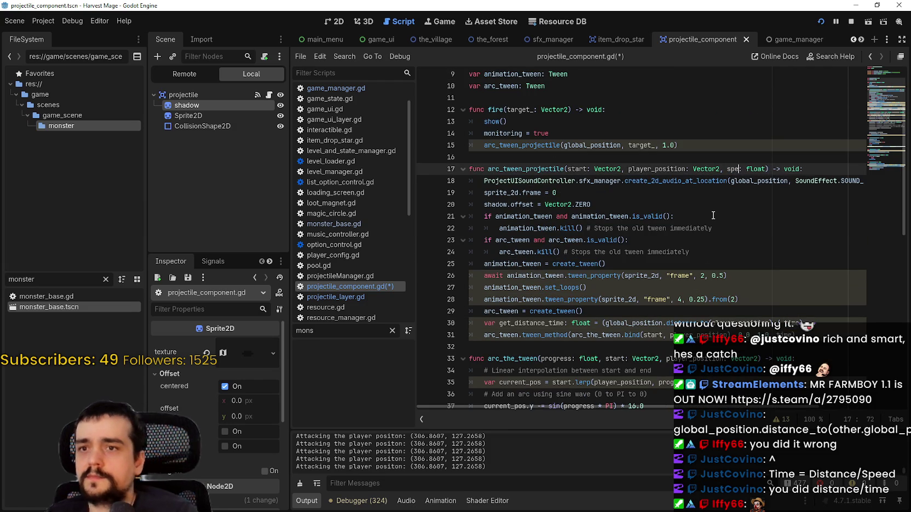
type("ed:")
Step: Replace line 30's divisor with speed via autocomplete
left_click(791, 323)
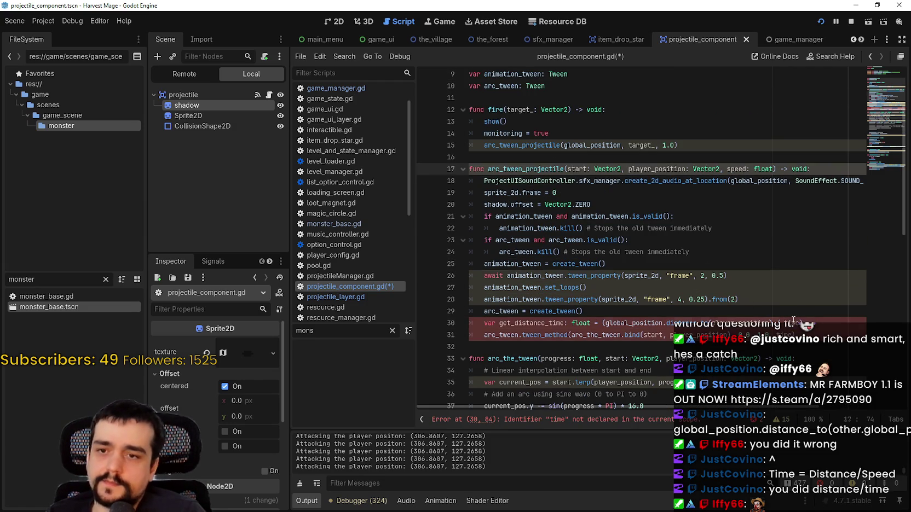
type("s")
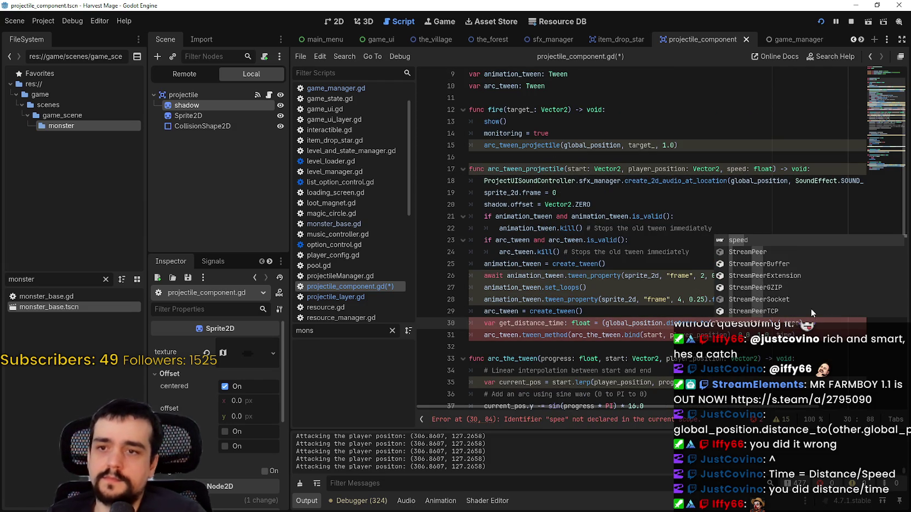
key("Return")
left_click(788, 335)
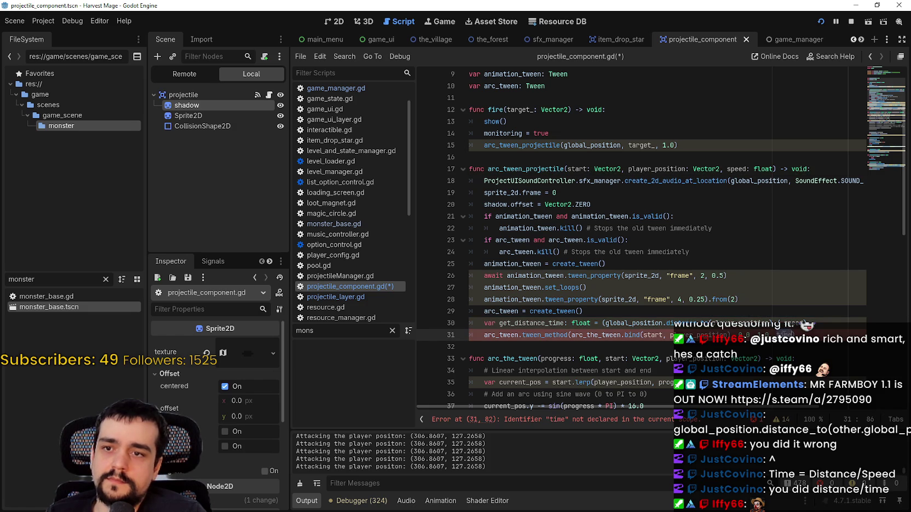
Step: Check the renamed speed: float parameter of arc_tween_projectile
scroll(719, 302, "up", 1)
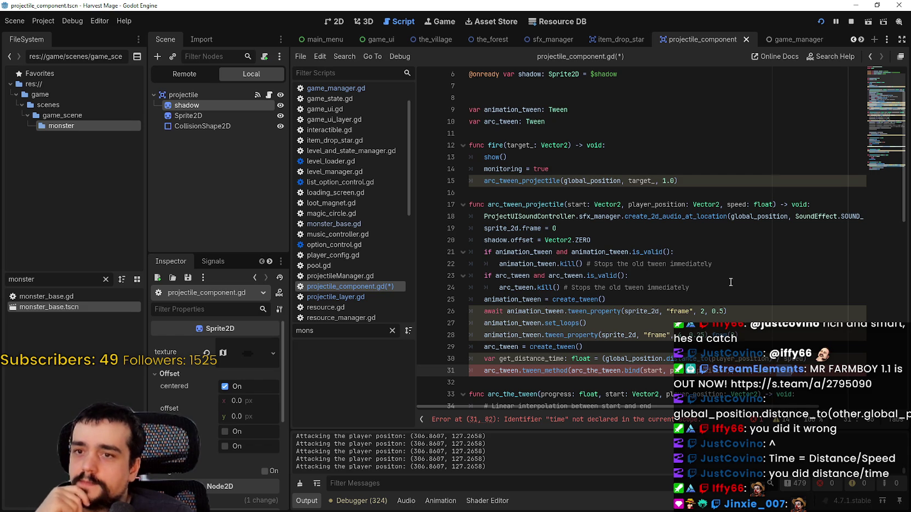
double_click(735, 208)
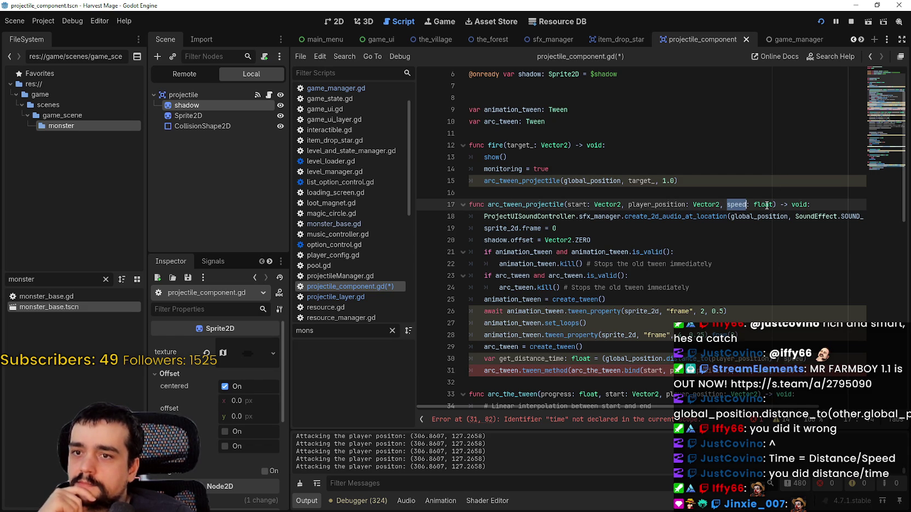
left_click_drag(766, 206, 727, 204)
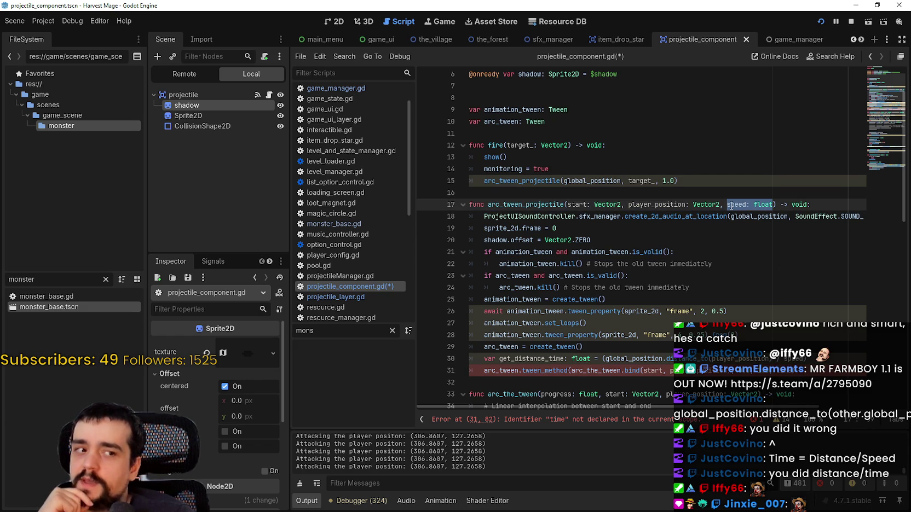
scroll(730, 366, "down", 1)
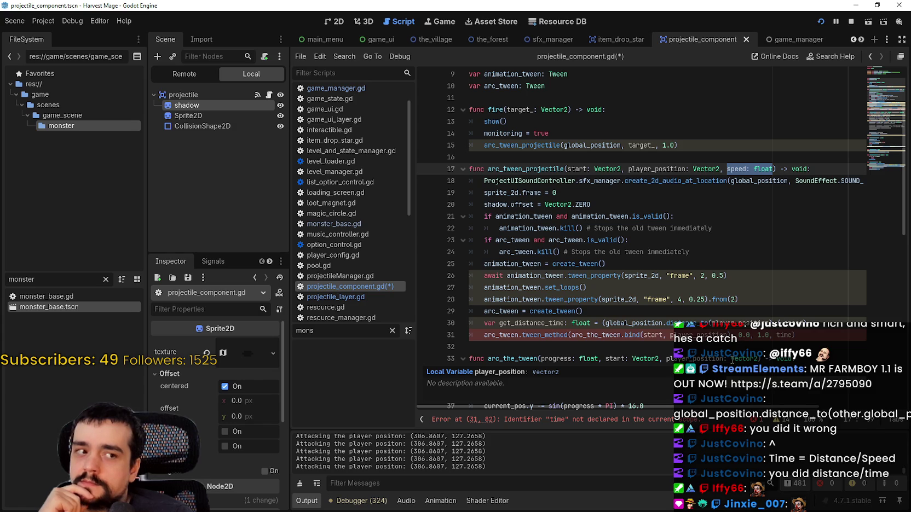
mouse_move(734, 361)
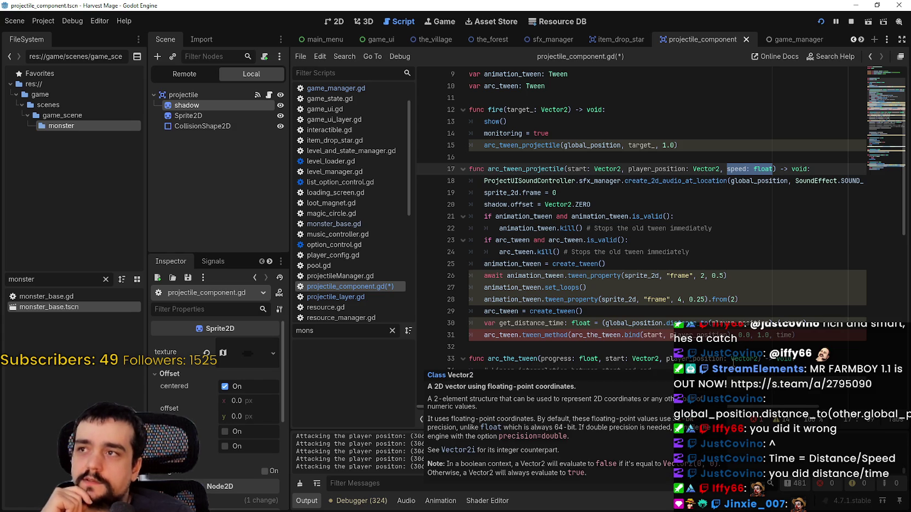
mouse_move(784, 320)
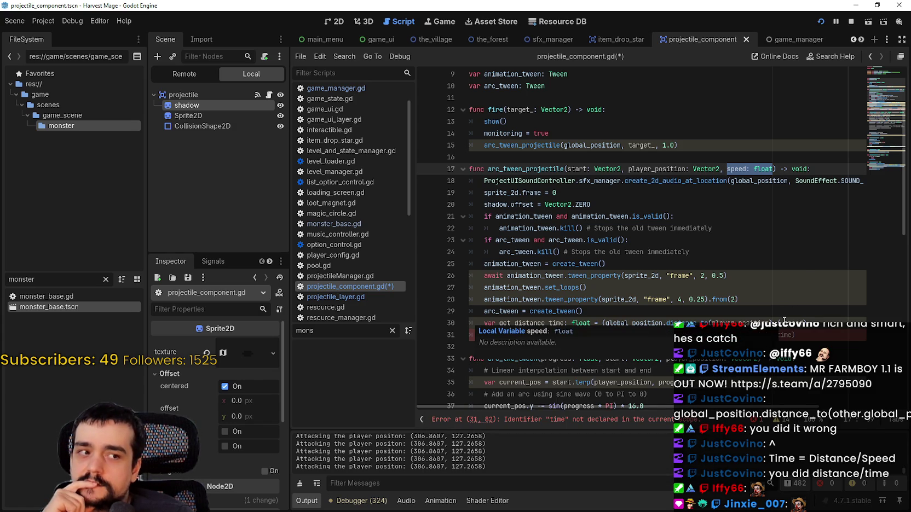
scroll(784, 319, "down", 2)
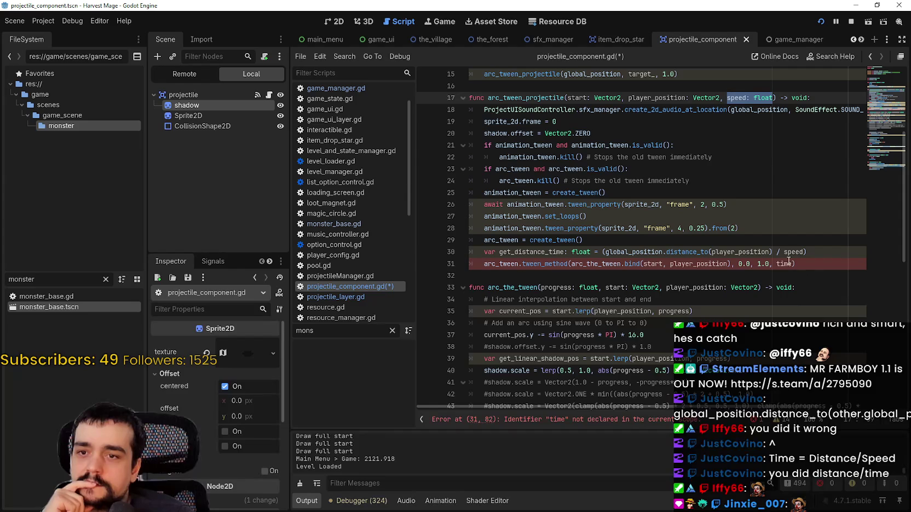
Step: Rename the get_distance_time variable on line 30 to time and save
double_click(785, 264)
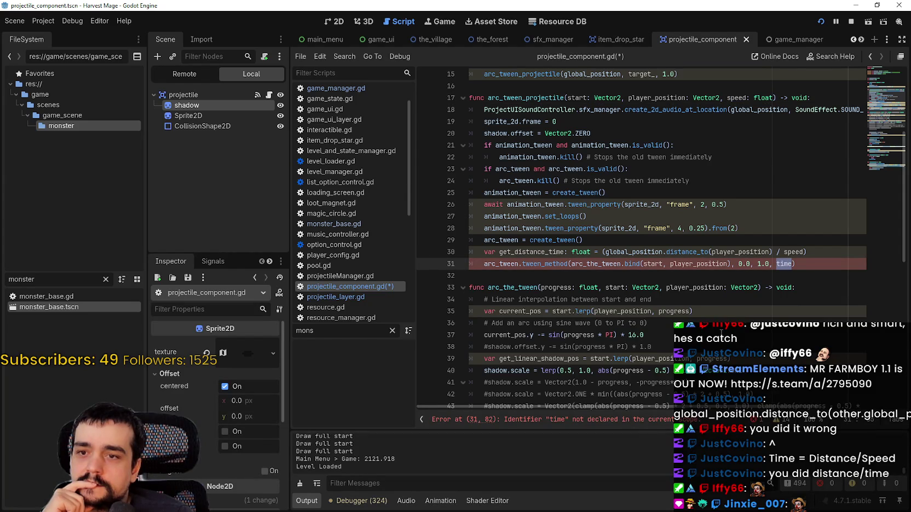
left_click(546, 252)
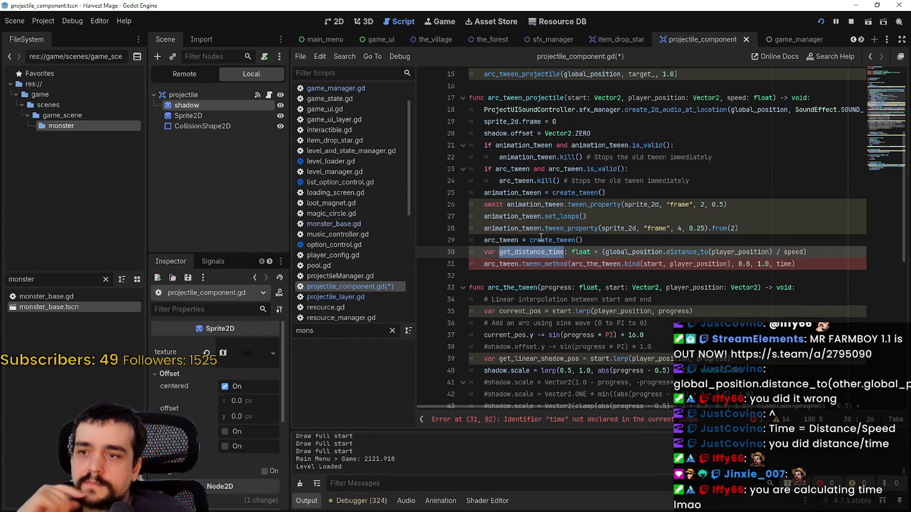
mouse_move(541, 236)
type("time")
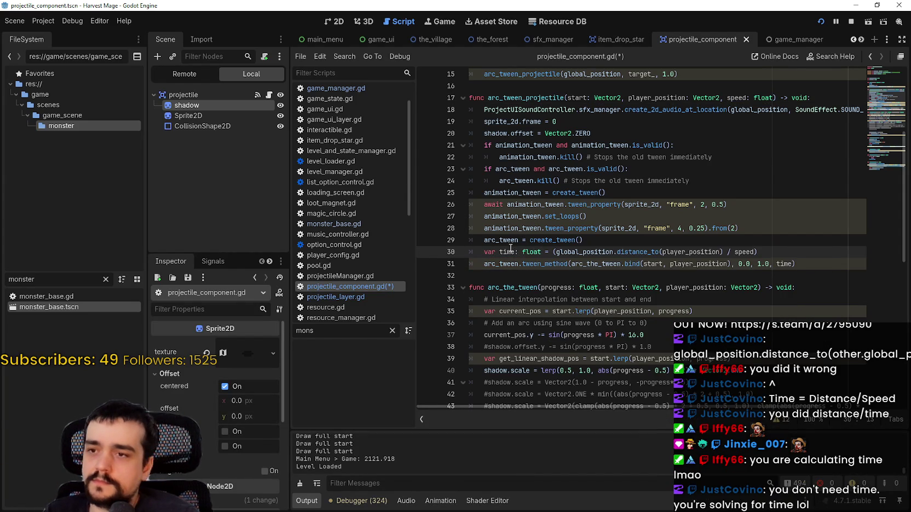
left_click(814, 269)
key("ctrl+s")
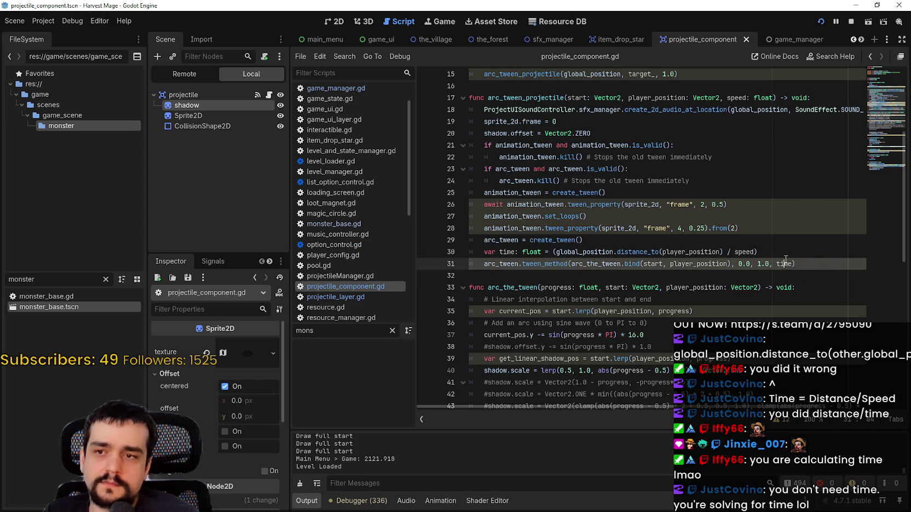
Step: Make fire() pass 4.0 as the speed, save, and run the game
scroll(781, 256, "up", 5)
left_click(665, 240)
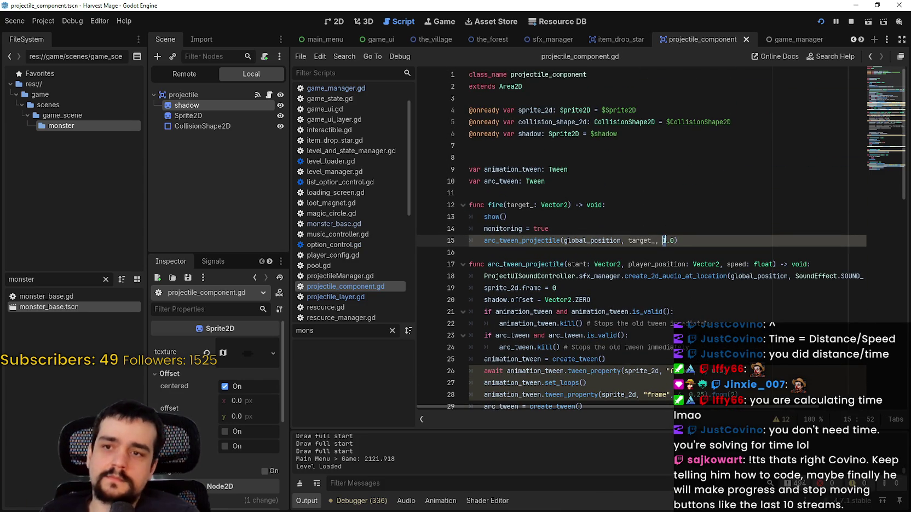
type("4")
key("ctrl+s")
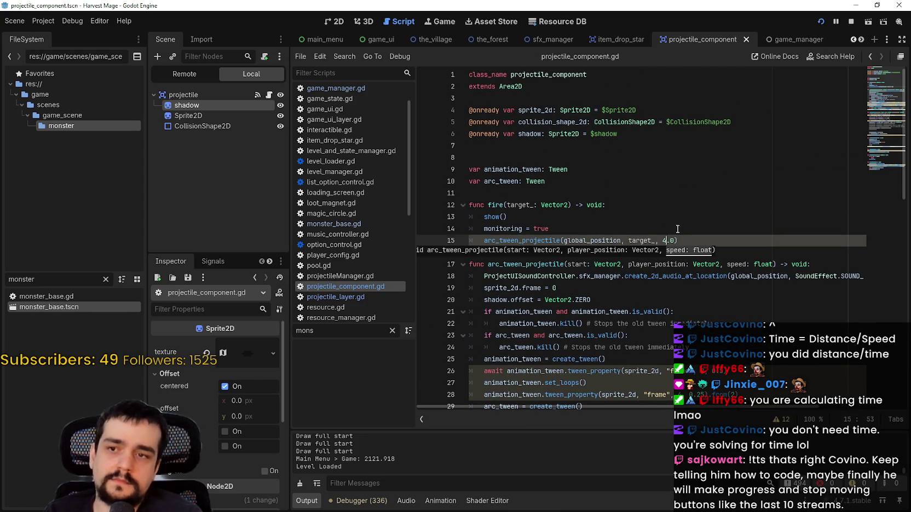
key("Down")
scroll(676, 230, "down", 4)
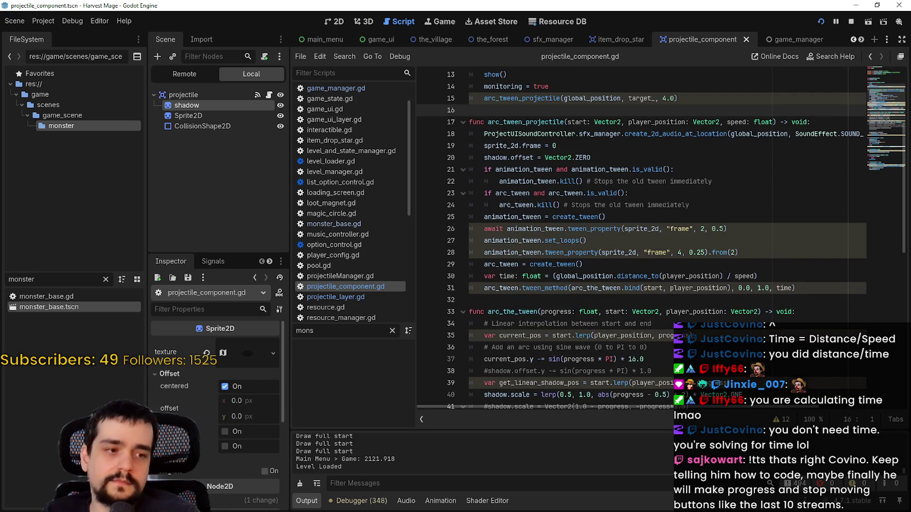
left_click(847, 20)
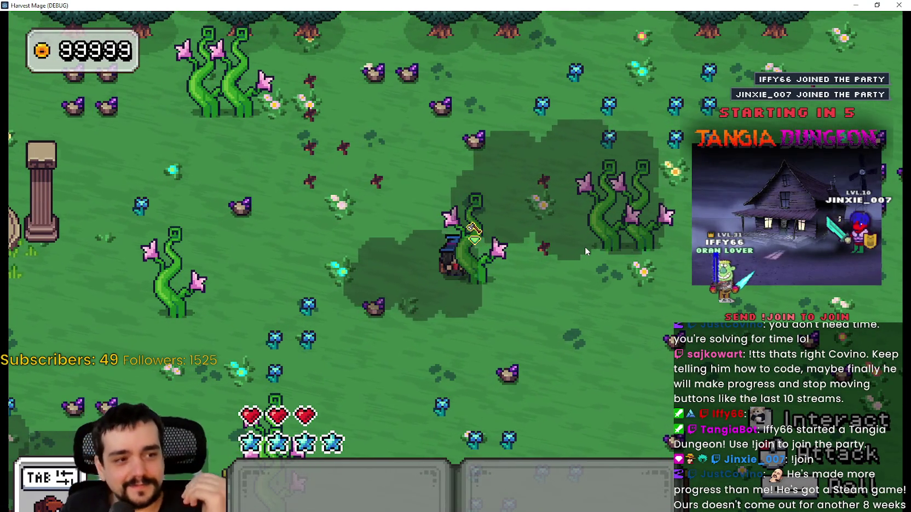
Step: Walk the mage around the field with WASD, maximizing and restoring the game window
key("d")
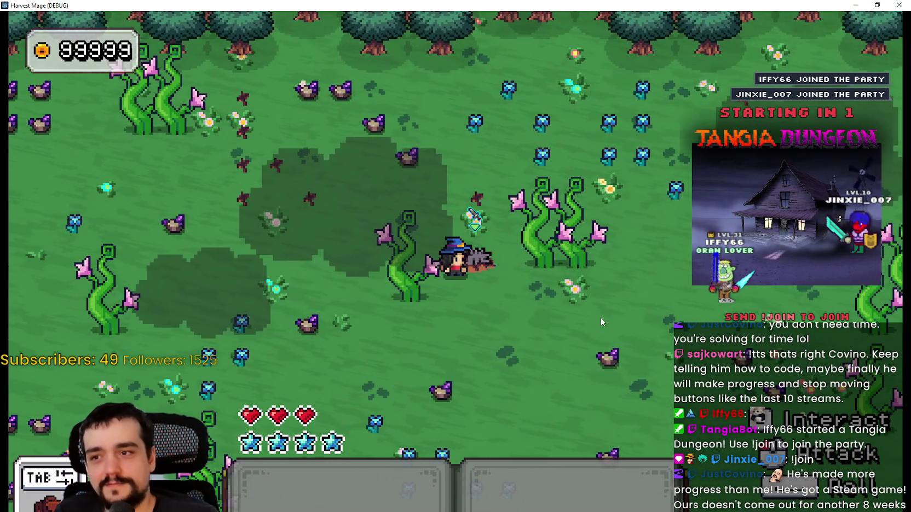
key("a")
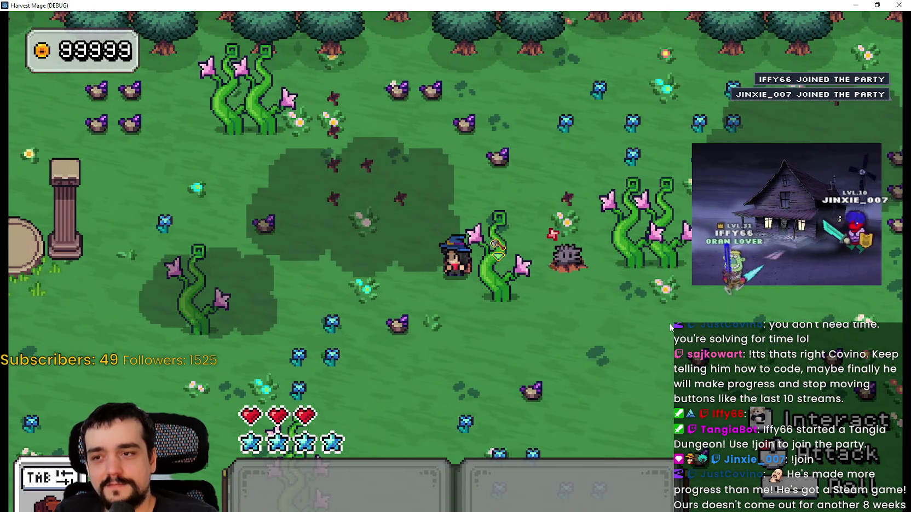
key("w")
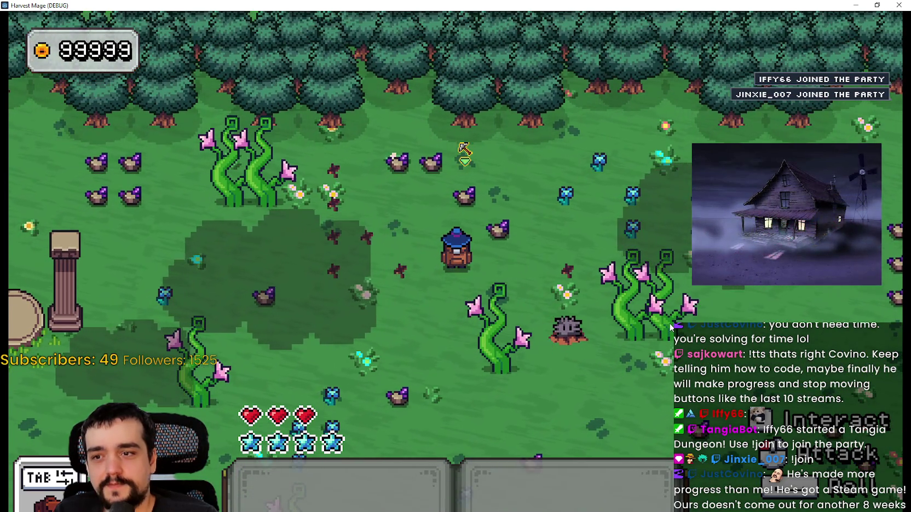
key("s")
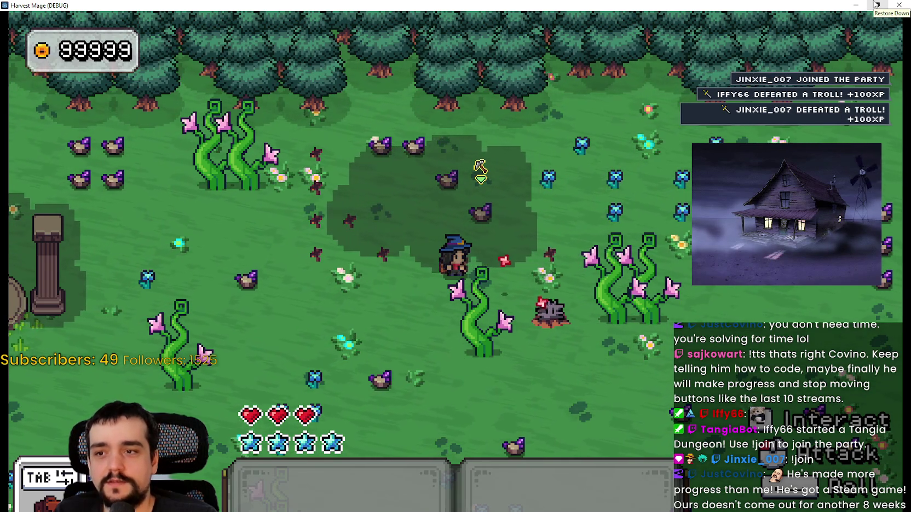
left_click(876, 4)
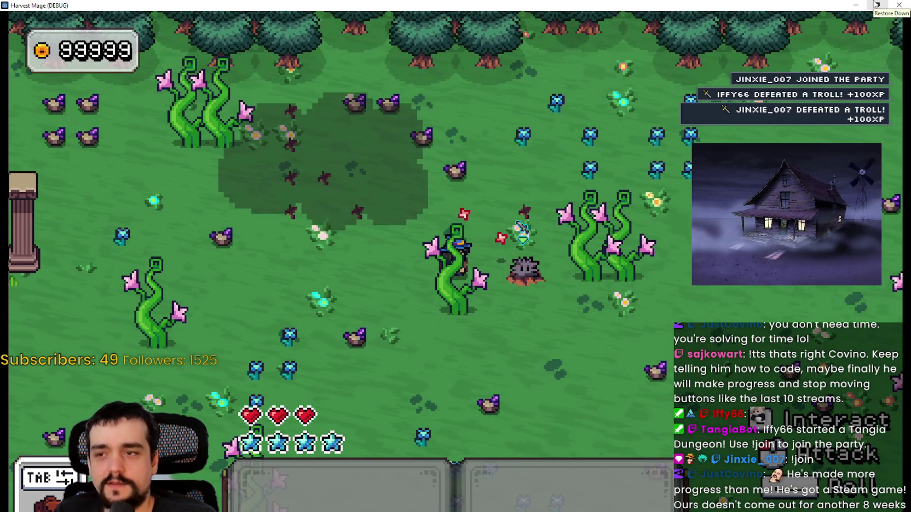
key("a")
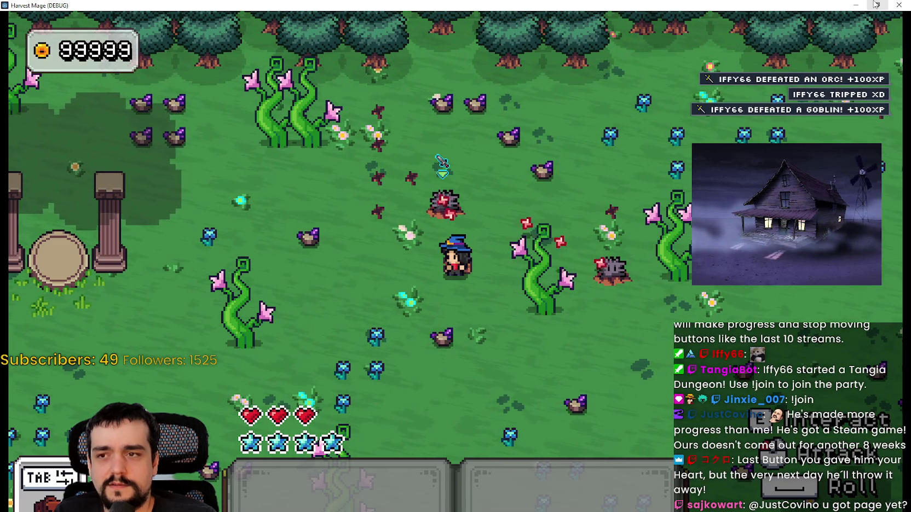
key("s")
left_click(876, 4)
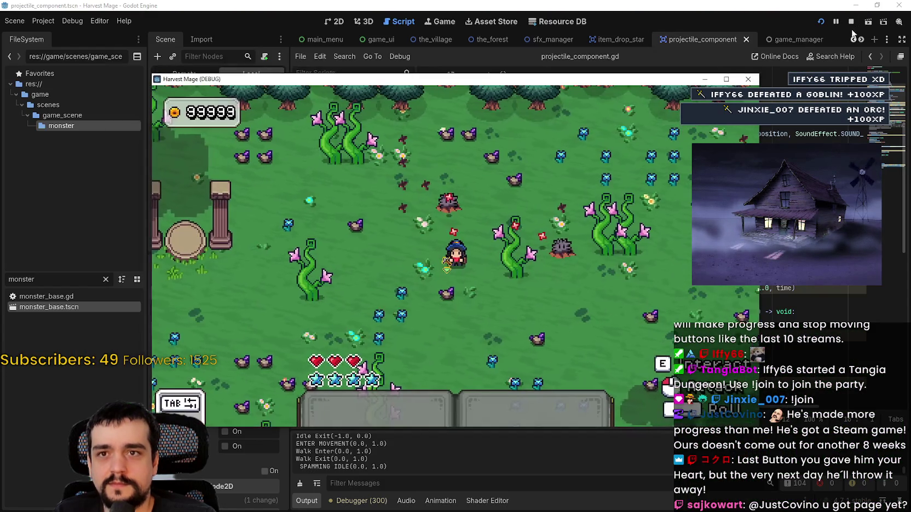
Step: Stop the test run and return to line 31's tween call
left_click(661, 97)
scroll(778, 323, "down", 3)
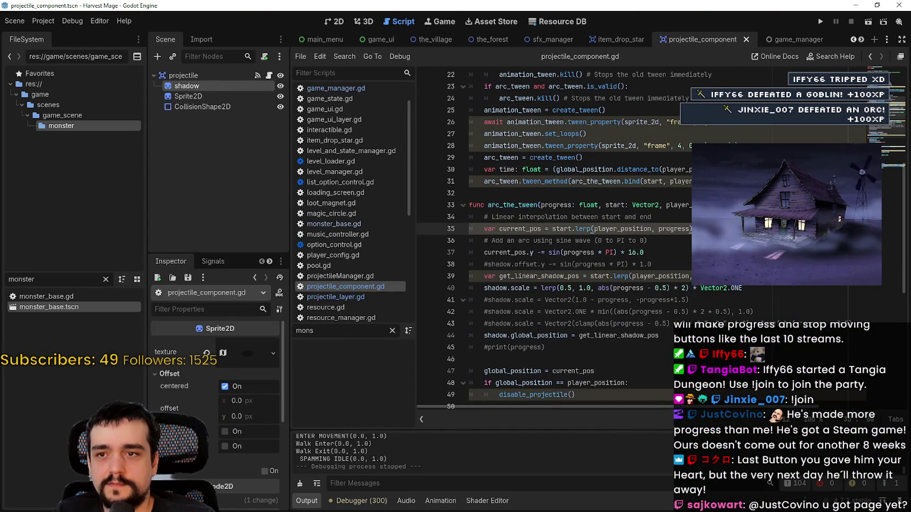
left_click(548, 181)
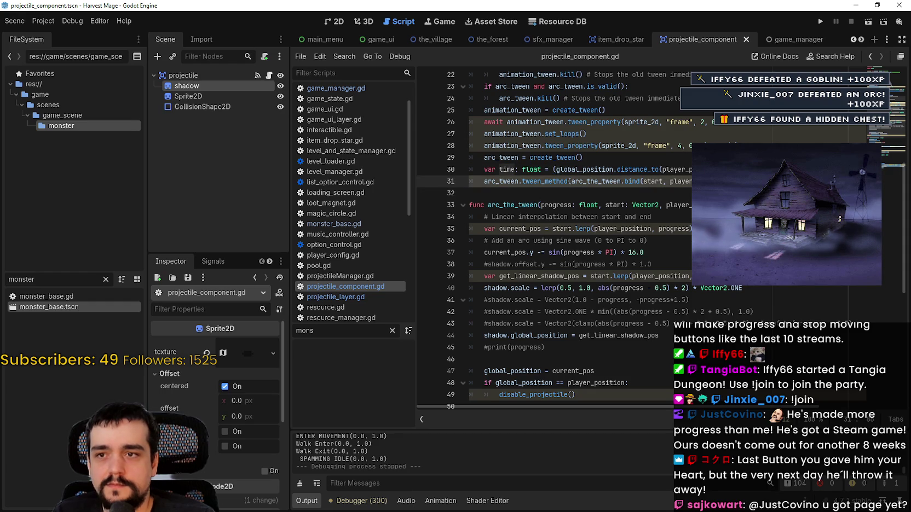
Step: Change fire()'s speed argument from 4.0 to 10.0 and save the script
left_click(548, 169)
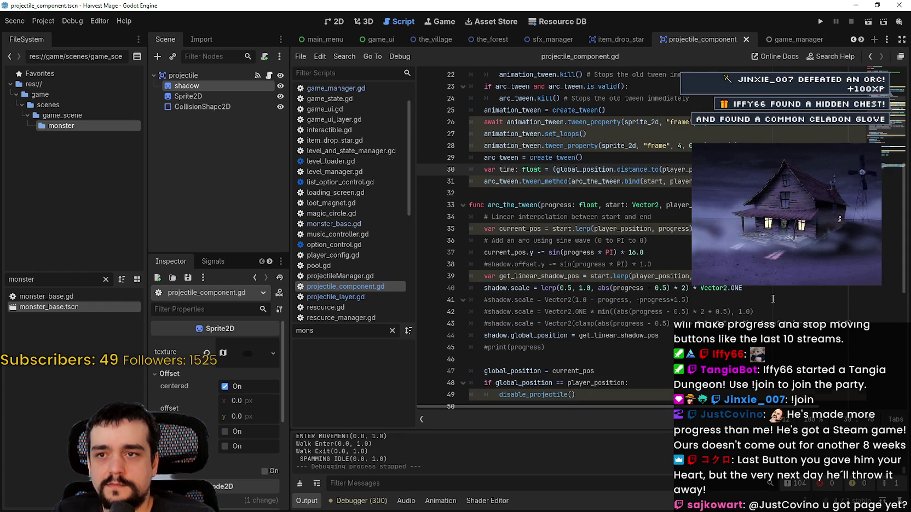
scroll(772, 301, "up", 1)
left_click(547, 224)
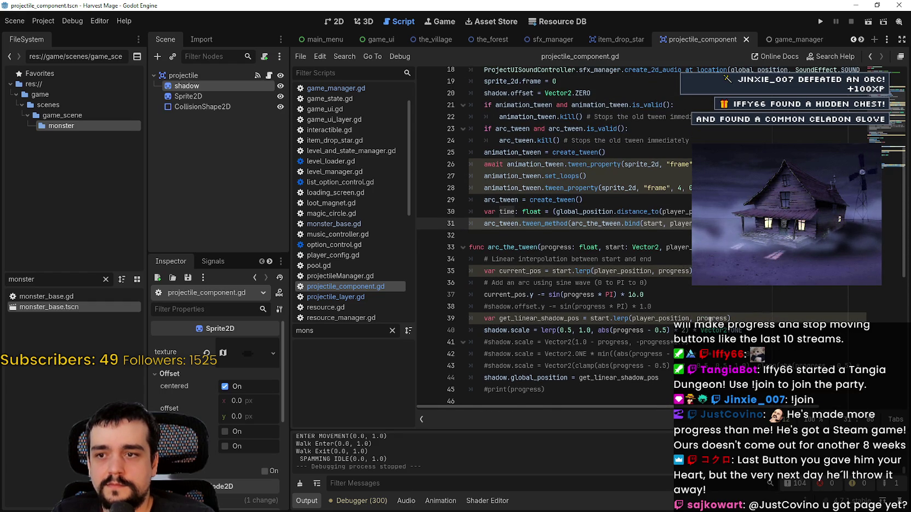
scroll(714, 318, "down", 2)
scroll(736, 303, "down", 1)
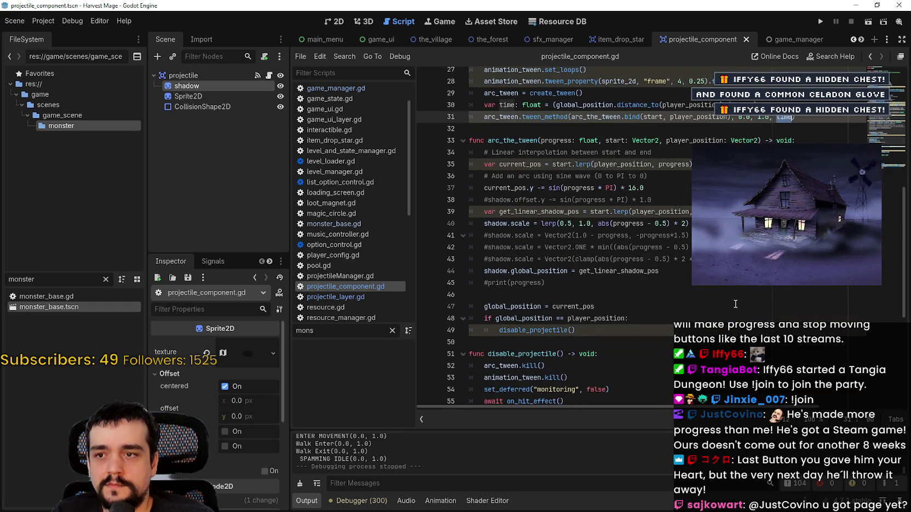
scroll(735, 304, "down", 2)
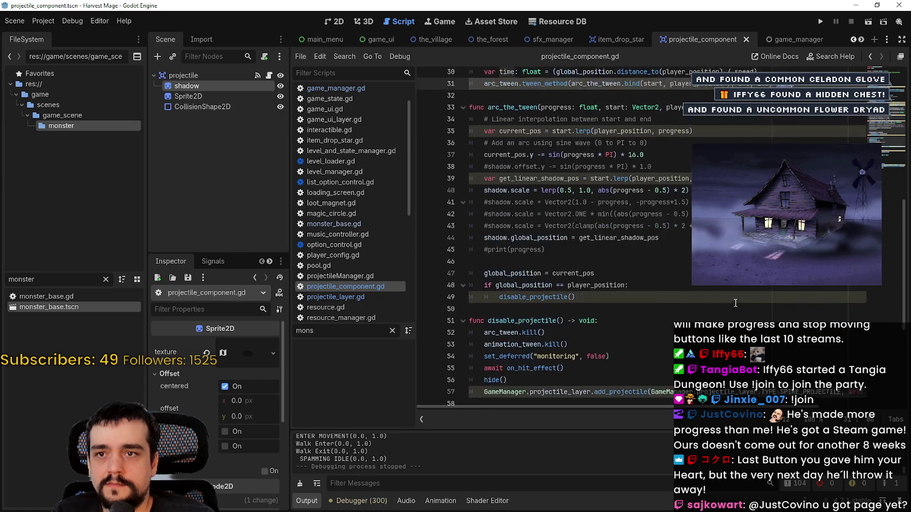
scroll(737, 300, "up", 5)
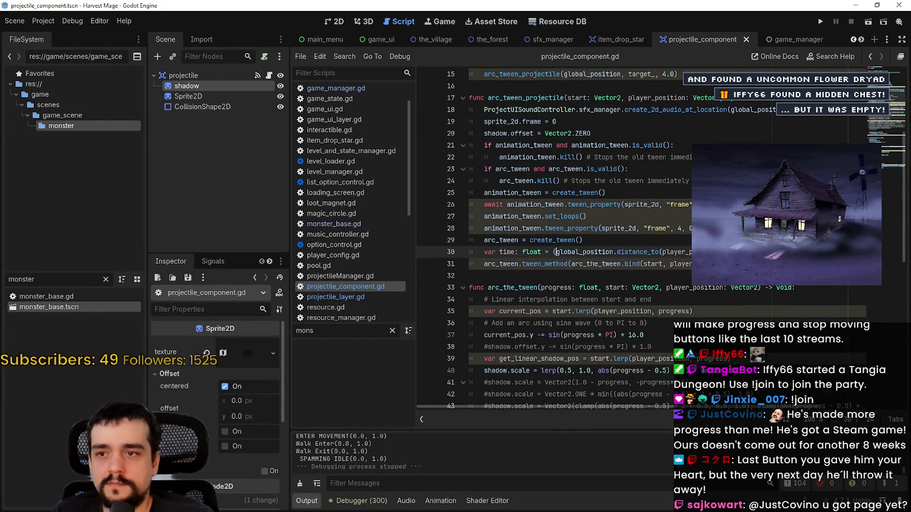
key("ctrl+s")
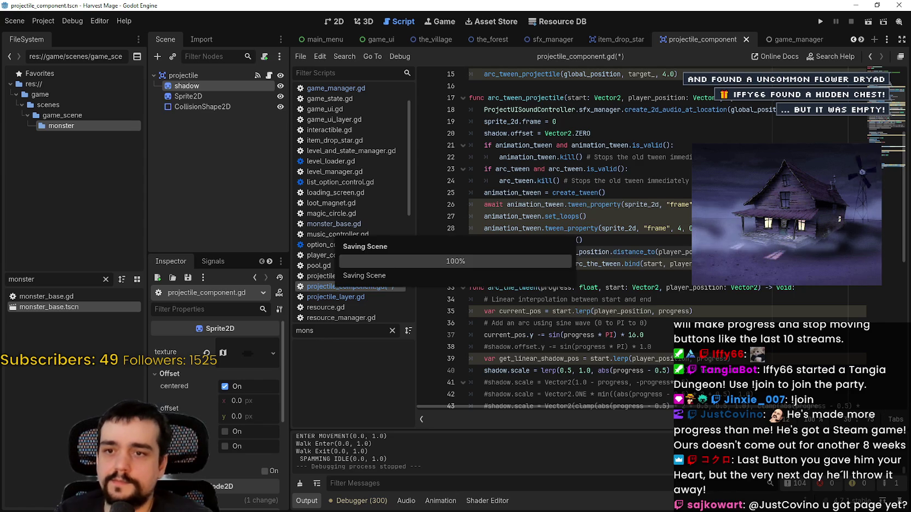
Step: Launch the game with F5 and start a New Game from the title menu
scroll(553, 241, "up", 5)
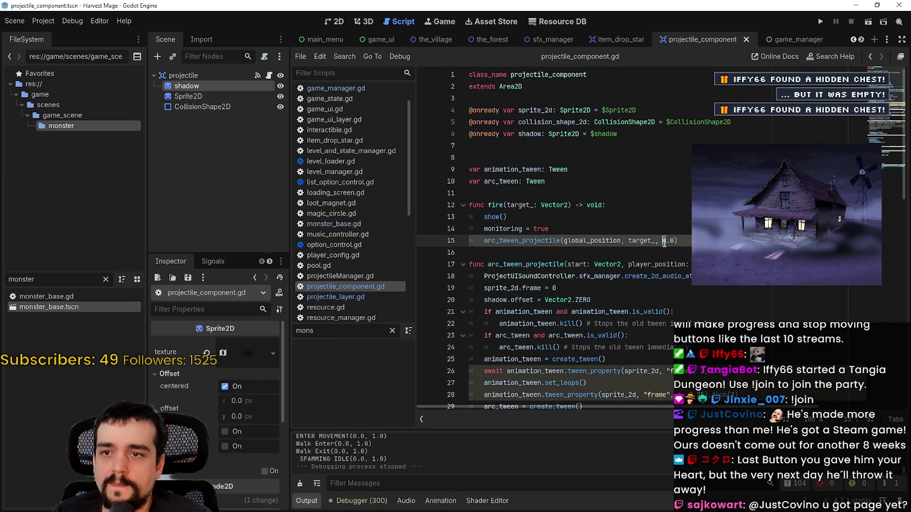
type(",")
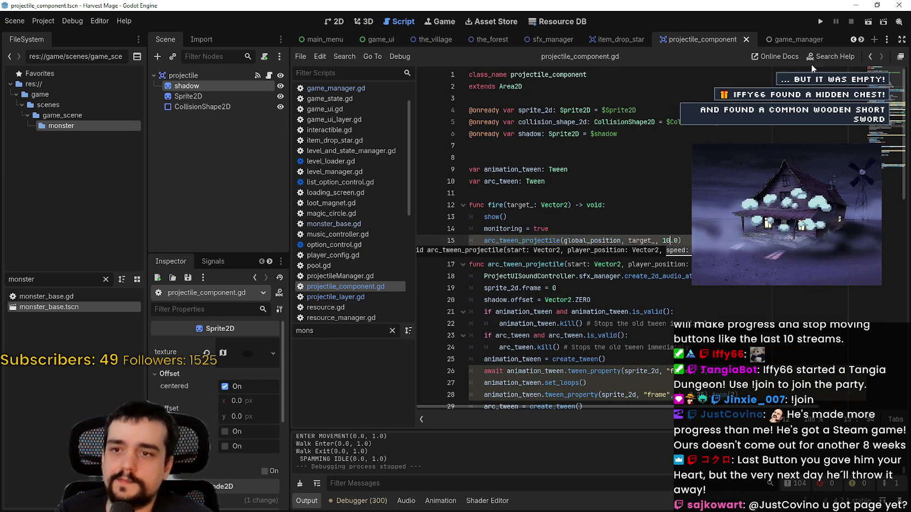
key("F5")
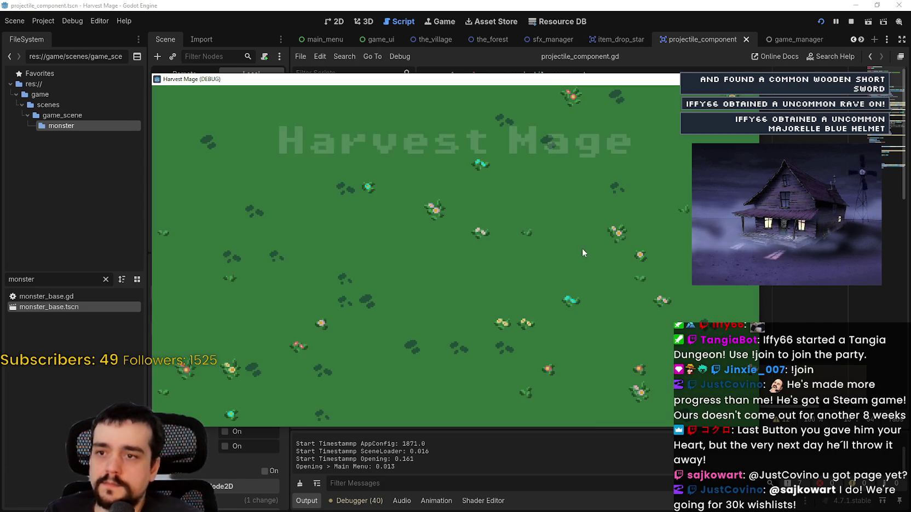
left_click(260, 267)
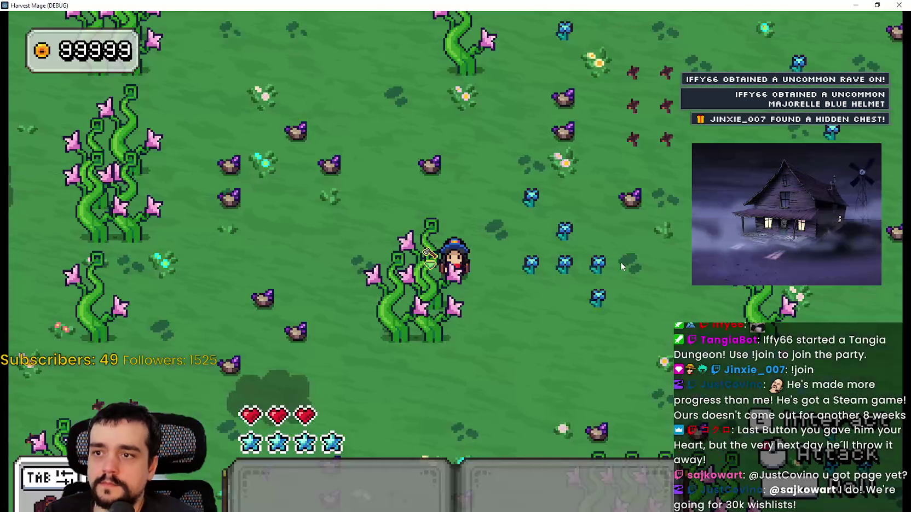
Step: Enter the flower field, walk the mage left and right near the monster, then close the game
key("w")
key("w")
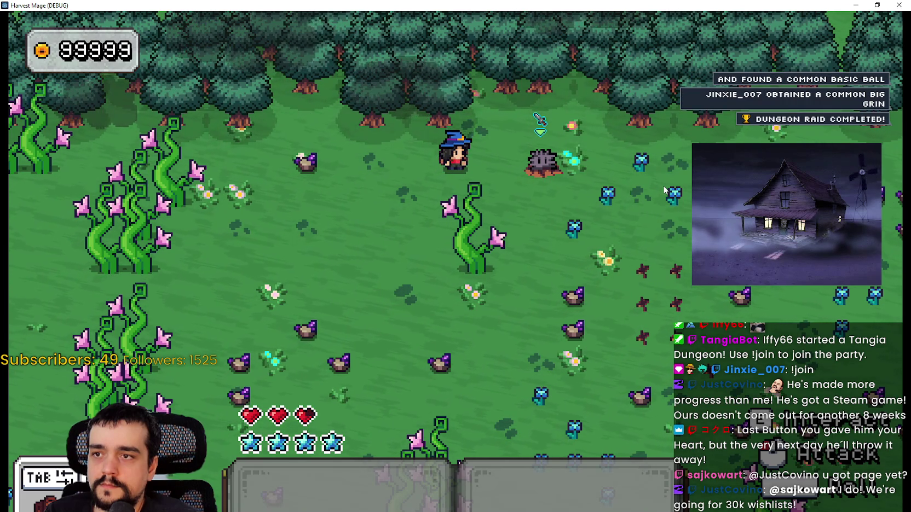
key("a")
key("a")
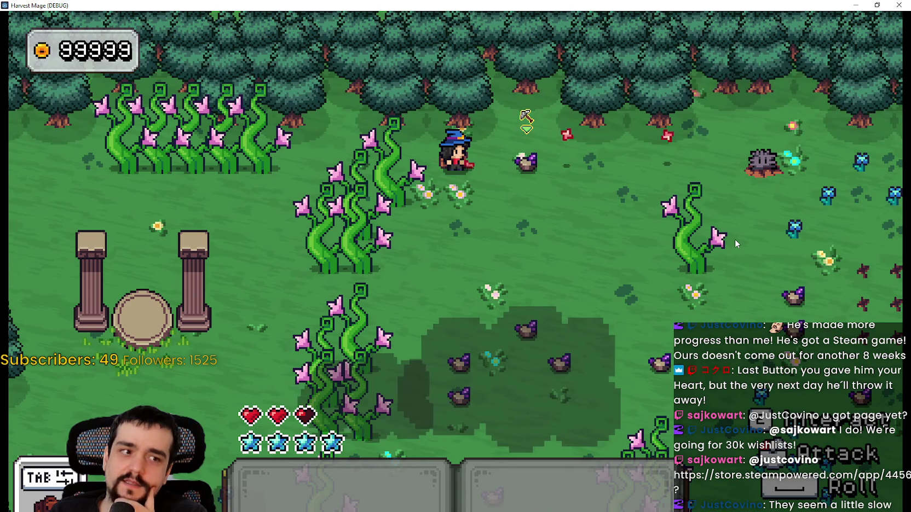
key("d")
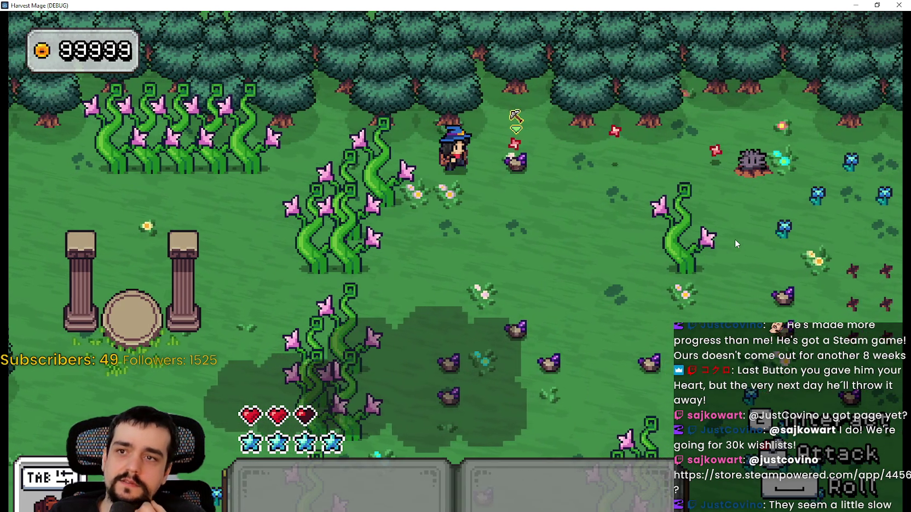
key("d")
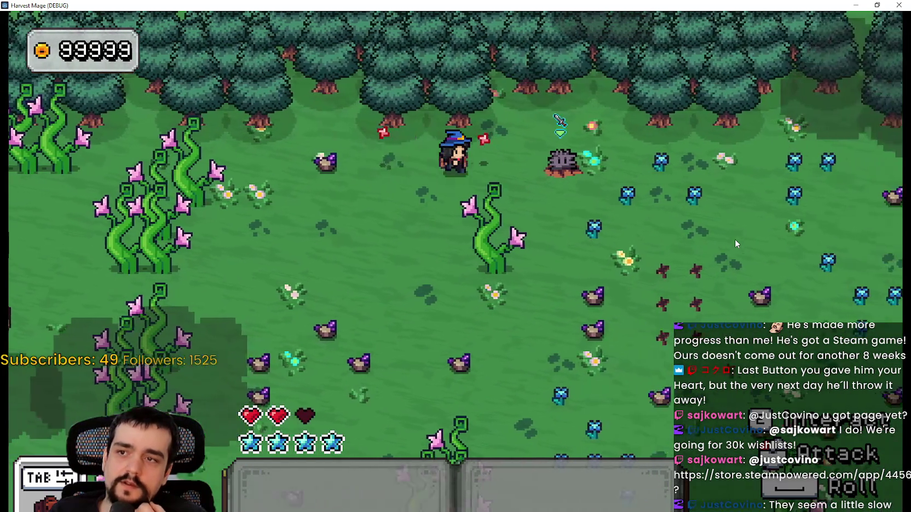
key("d")
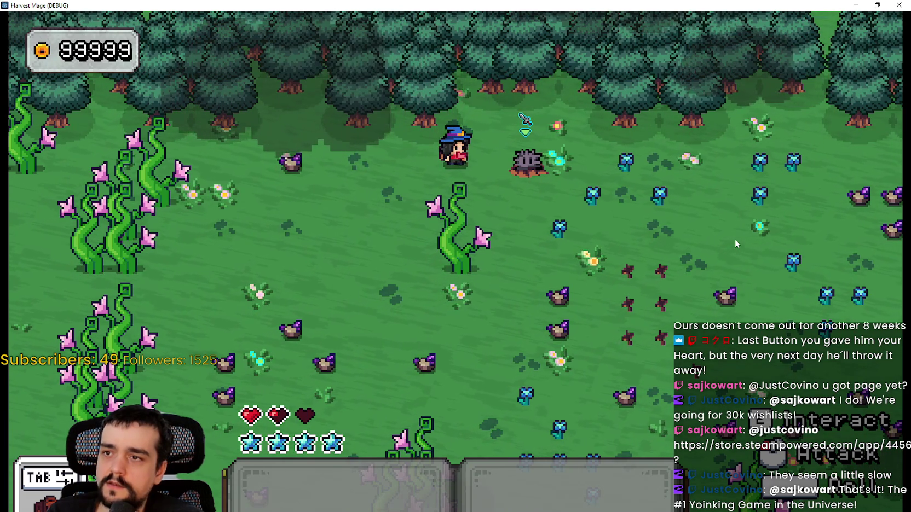
key("a")
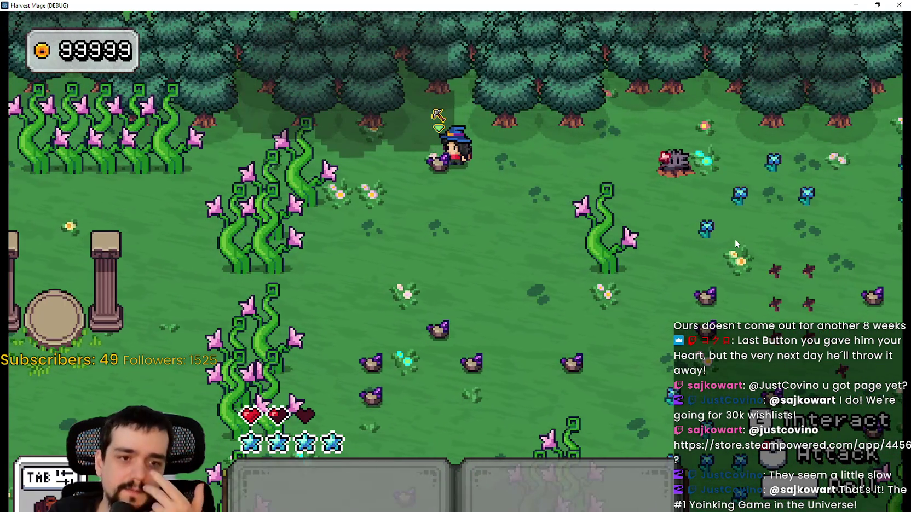
left_click(895, 5)
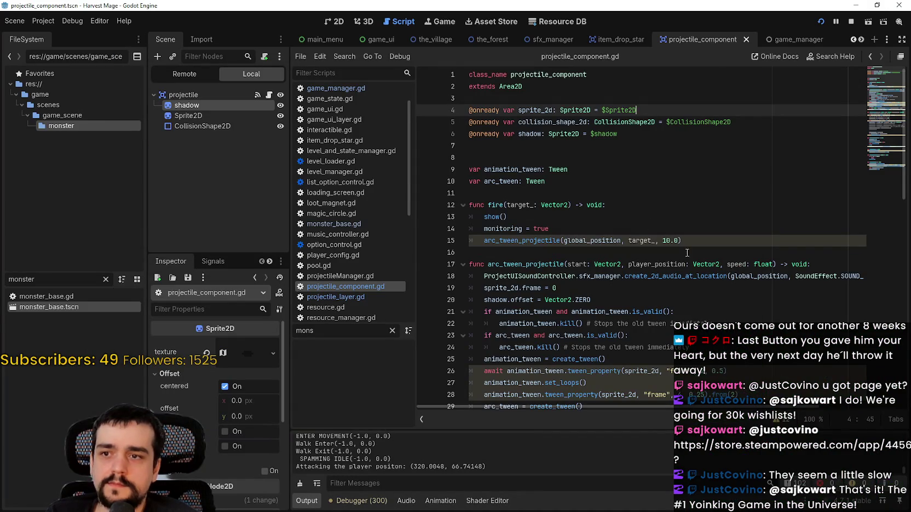
Step: Pass 100.0 as fire()'s speed on line 15, relaunch the game maximized, and walk the mage right and left
left_click(669, 241)
type("0")
key("F5")
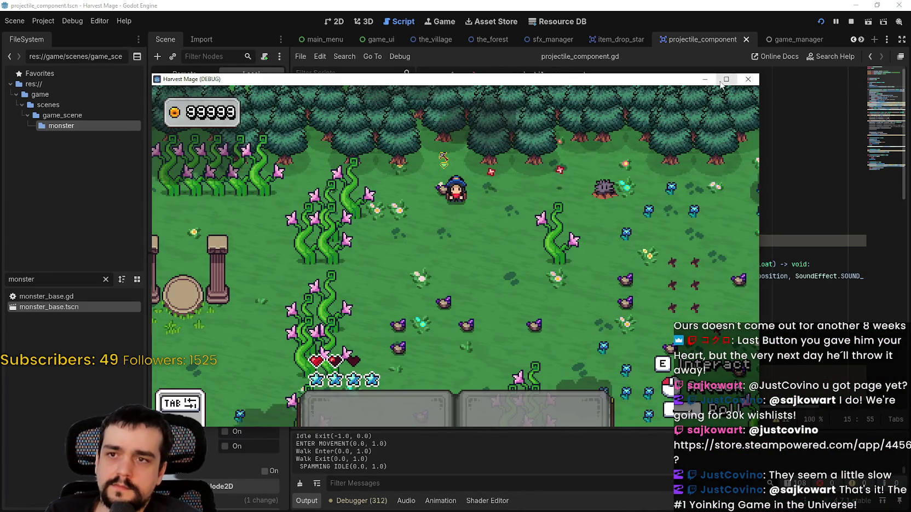
left_click(724, 80)
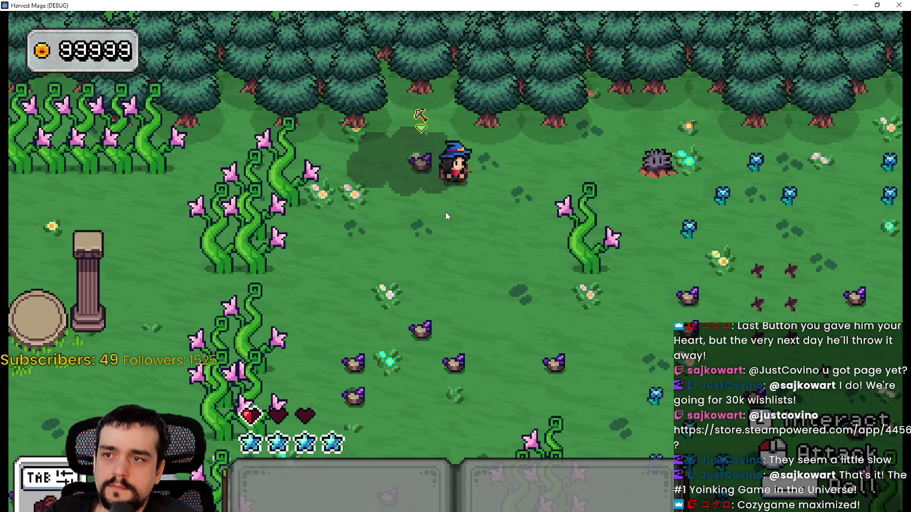
key("d")
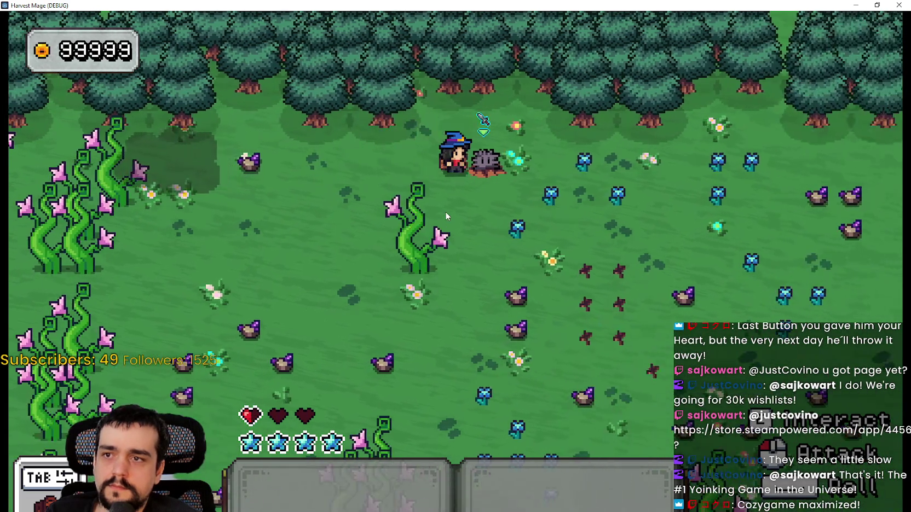
key("a")
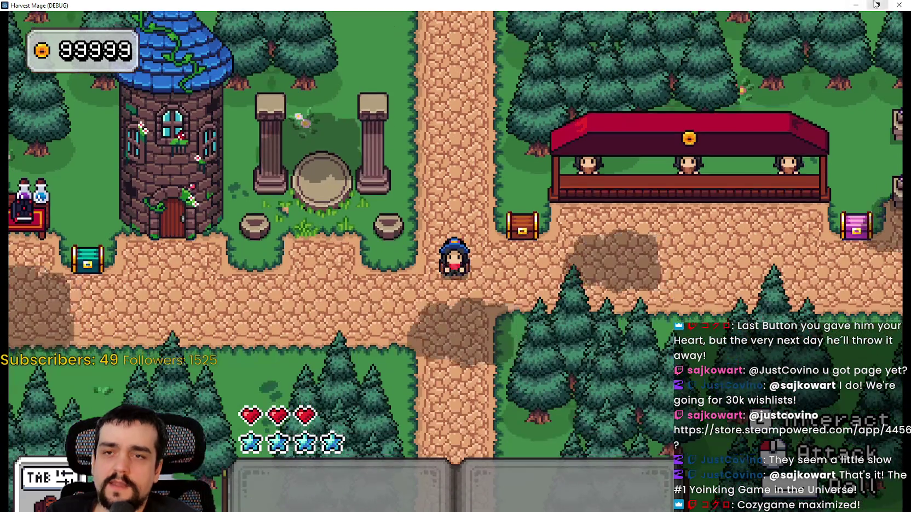
Step: Stop the game, review arc_tween_projectile's distance-over-speed timing and global_position docs, then run the game maximized
key("F8")
scroll(611, 266, "down", 1)
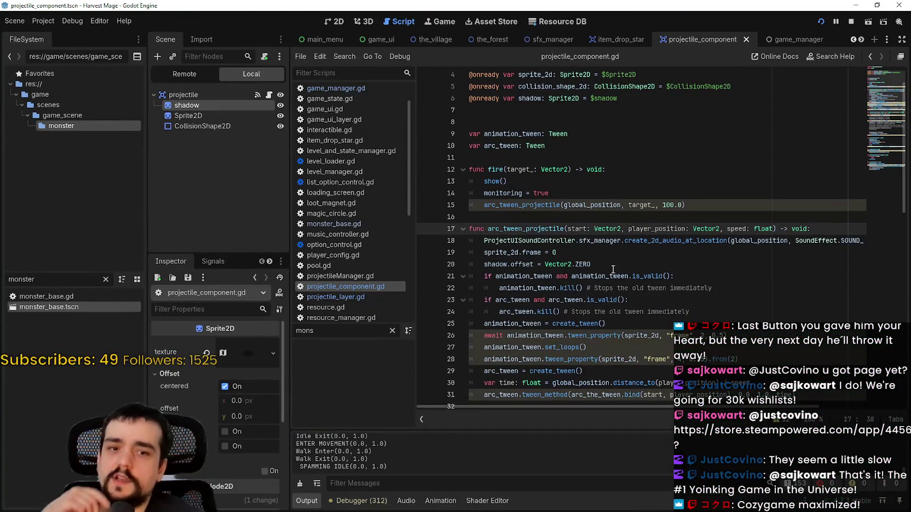
scroll(706, 271, "down", 2)
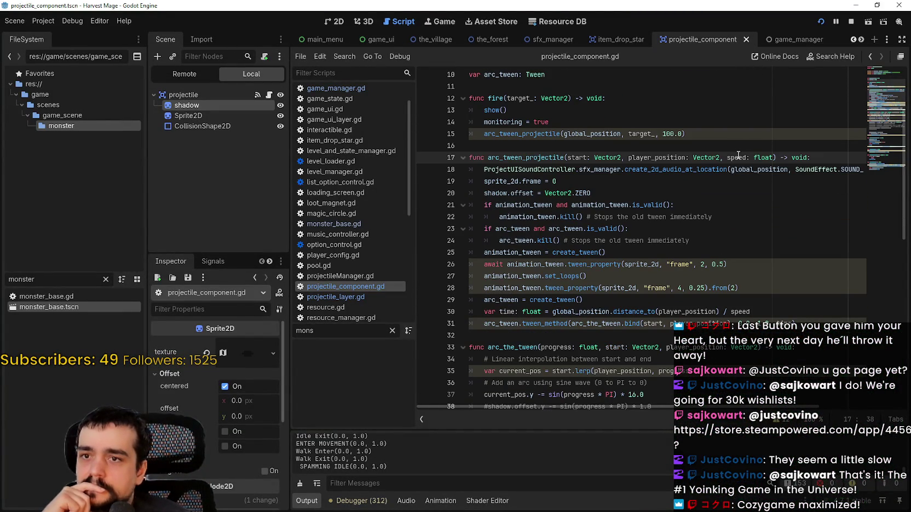
scroll(629, 345, "down", 1)
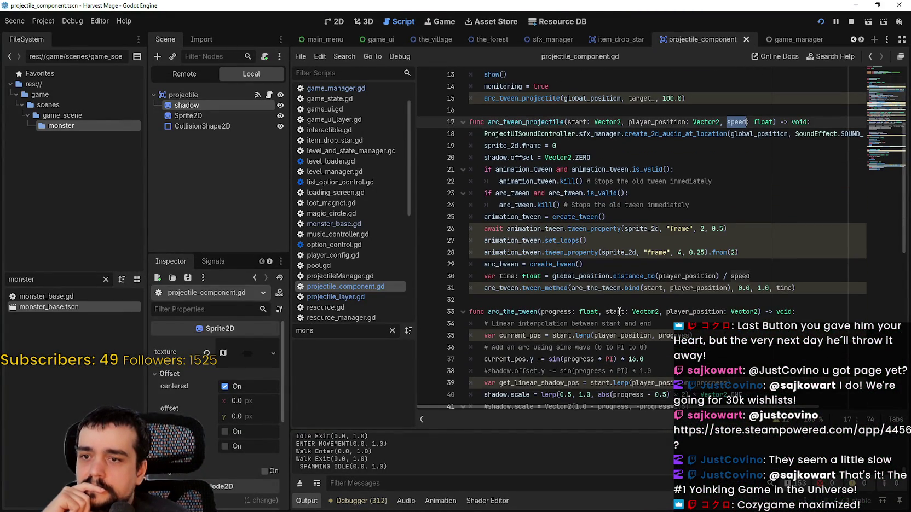
double_click(585, 277)
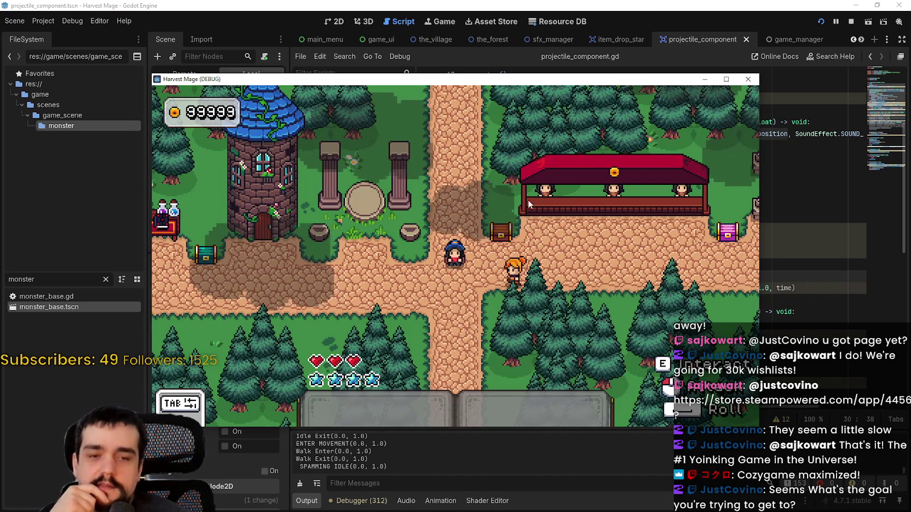
left_click(717, 80)
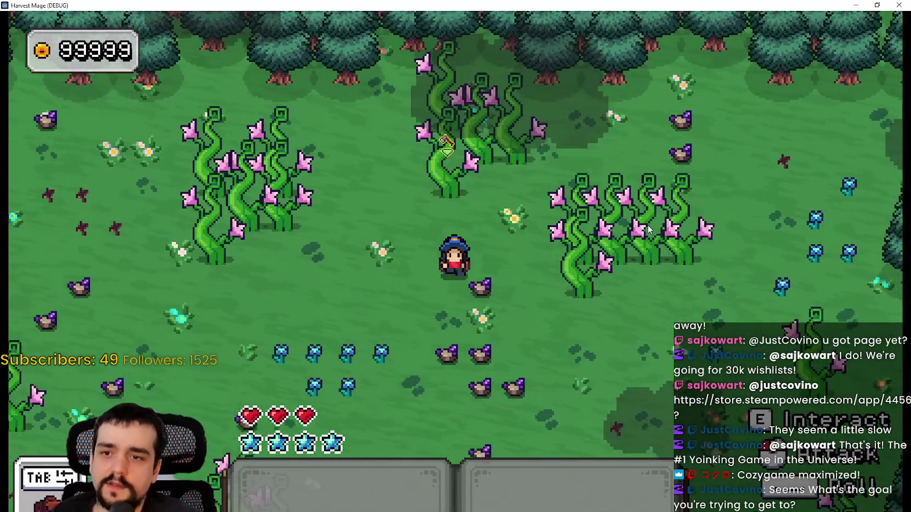
Step: Walk the wizard across the meadow toward the spiky monster until its projectiles cost two hearts
key("s")
key("d")
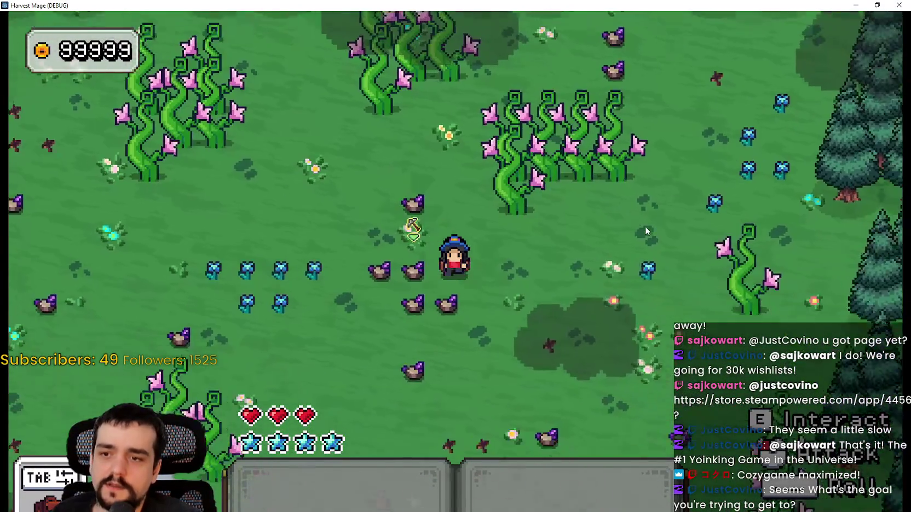
key("w")
key("a")
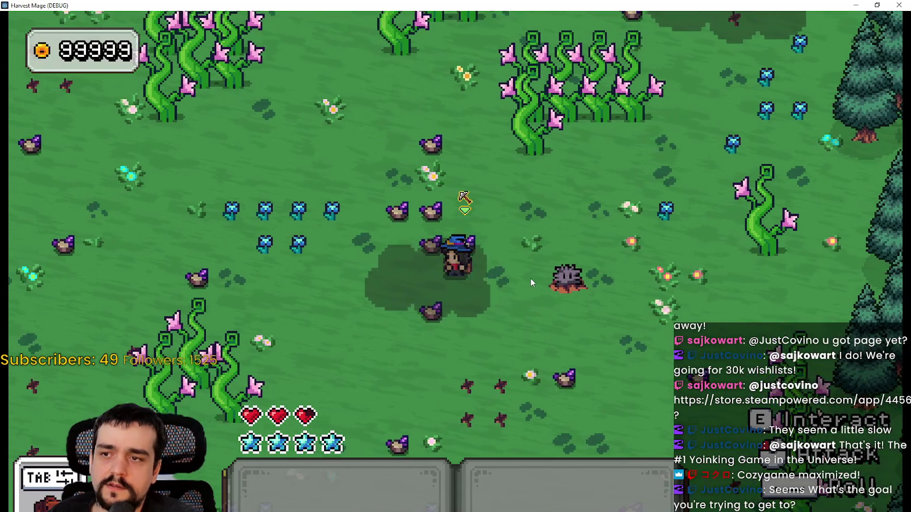
key("s")
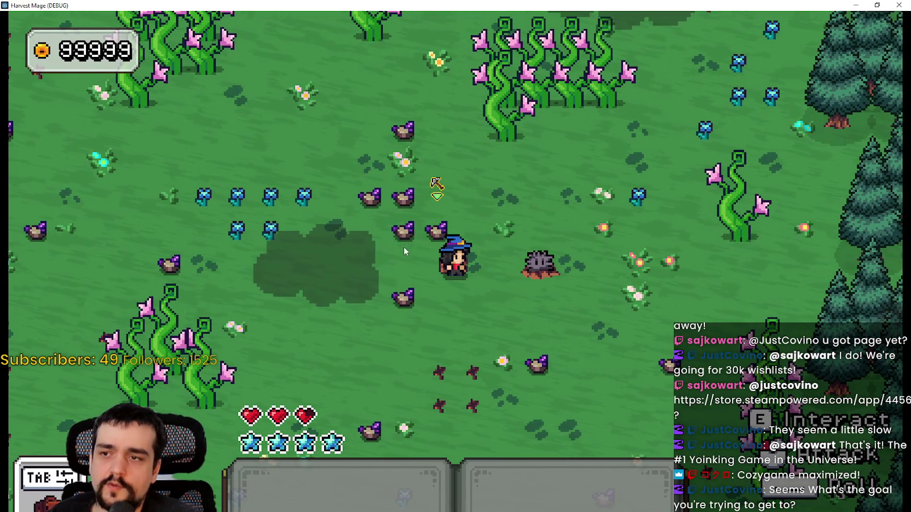
key("a")
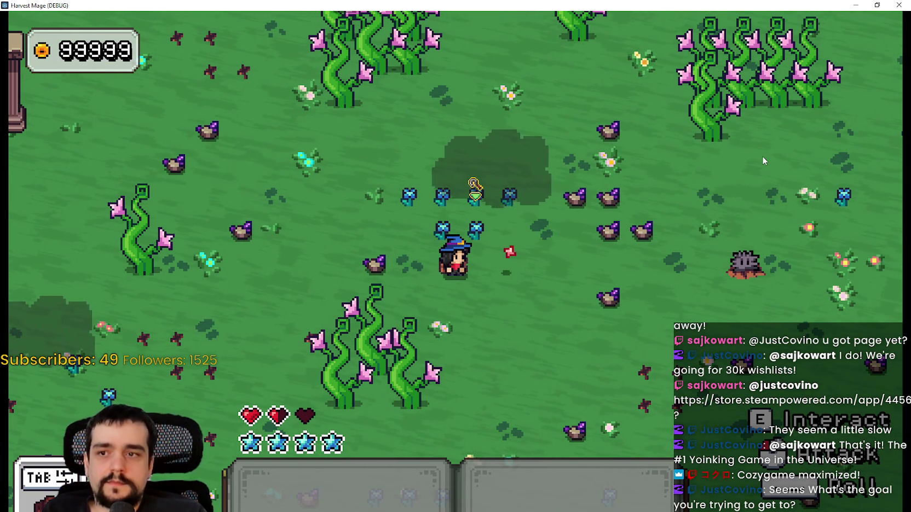
key("d")
key("d")
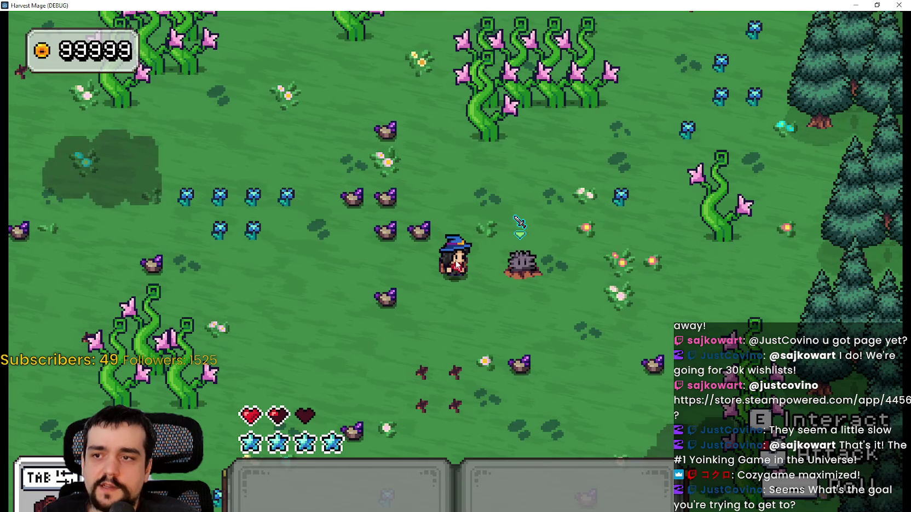
key("a")
key("a")
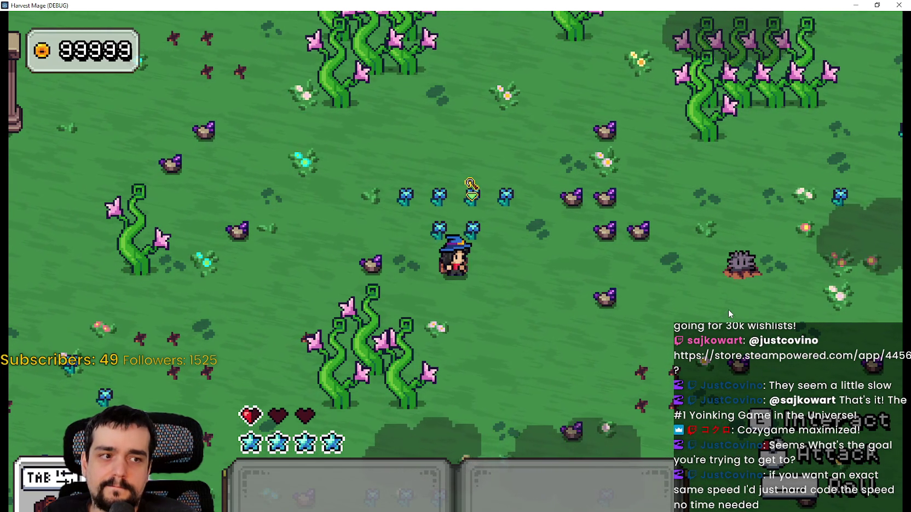
left_click(857, 6)
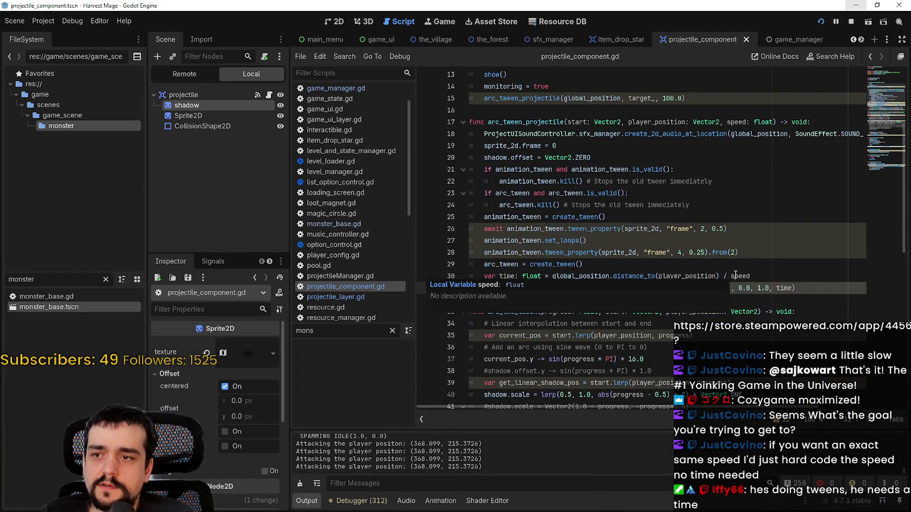
Step: Wrap line 30's distance-over-speed time expression in roundf(...) and save the script
double_click(735, 274)
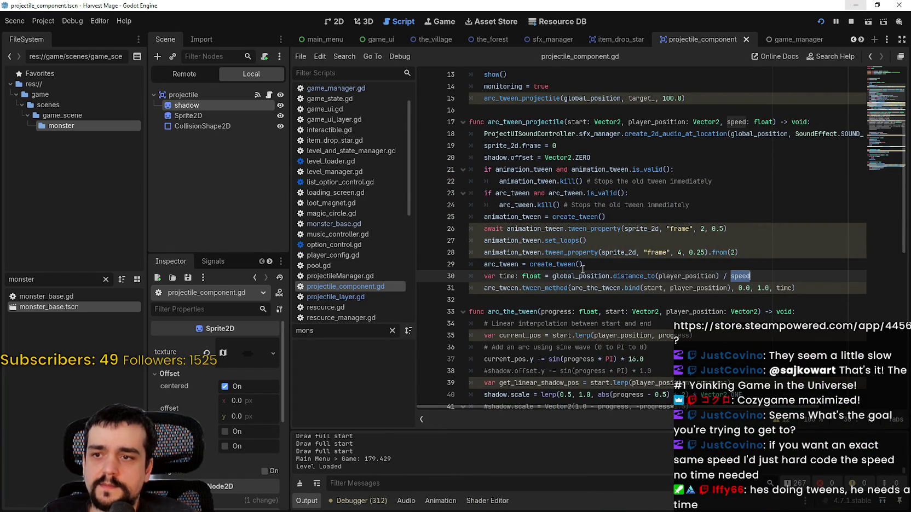
mouse_move(583, 272)
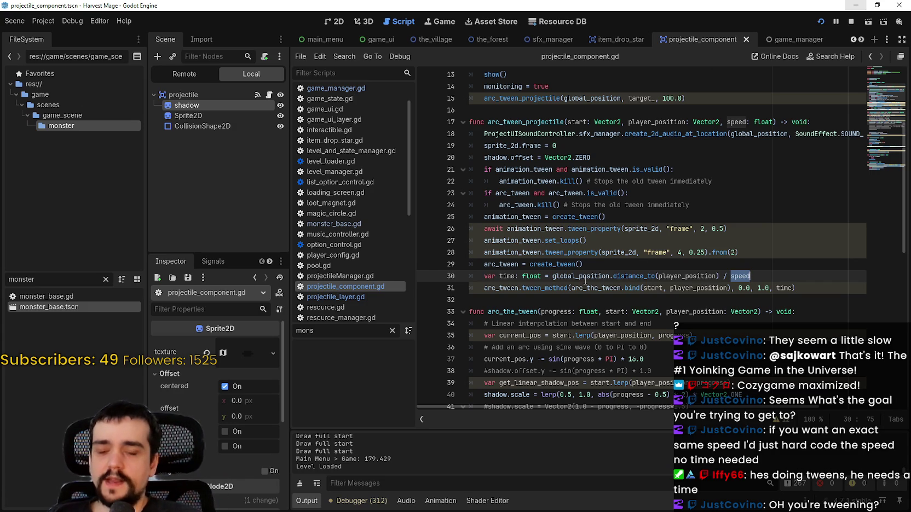
mouse_move(584, 276)
left_mouse_down()
mouse_move(553, 265)
mouse_move(717, 279)
mouse_move(579, 266)
left_mouse_up()
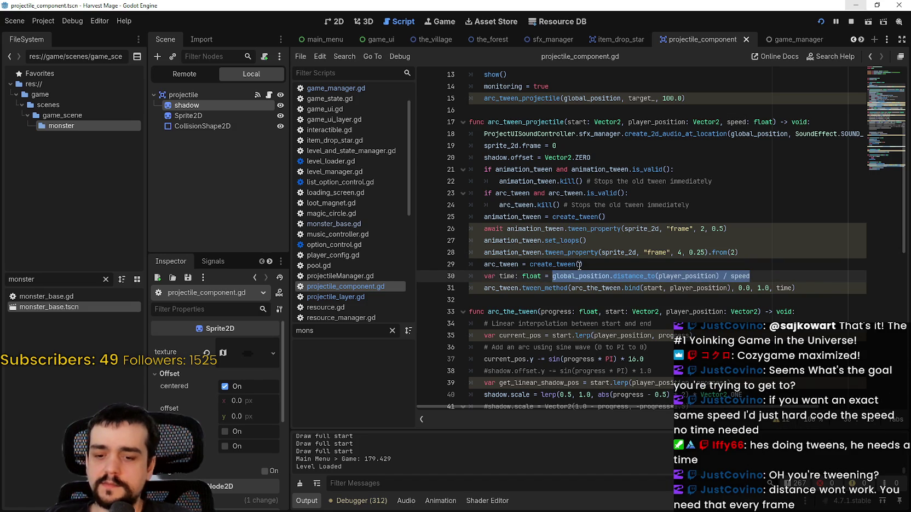
type("(")
left_click(553, 276)
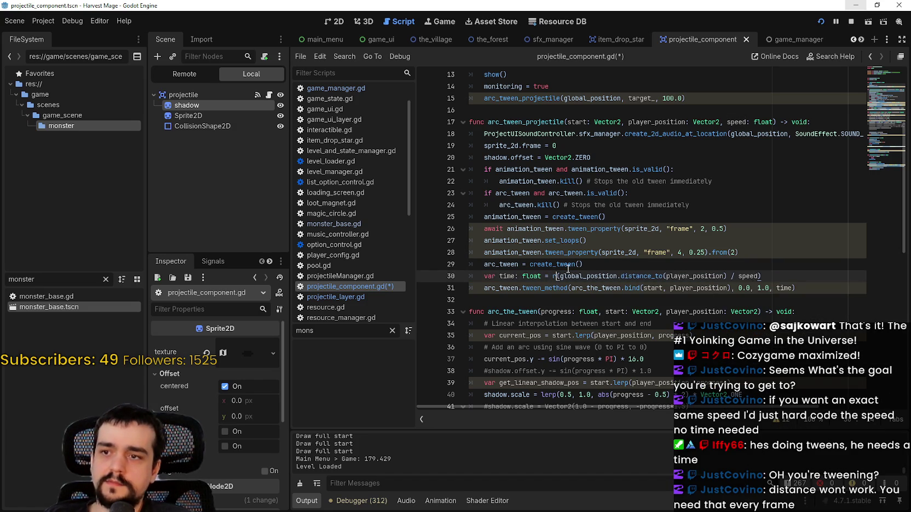
type("round")
key("Return")
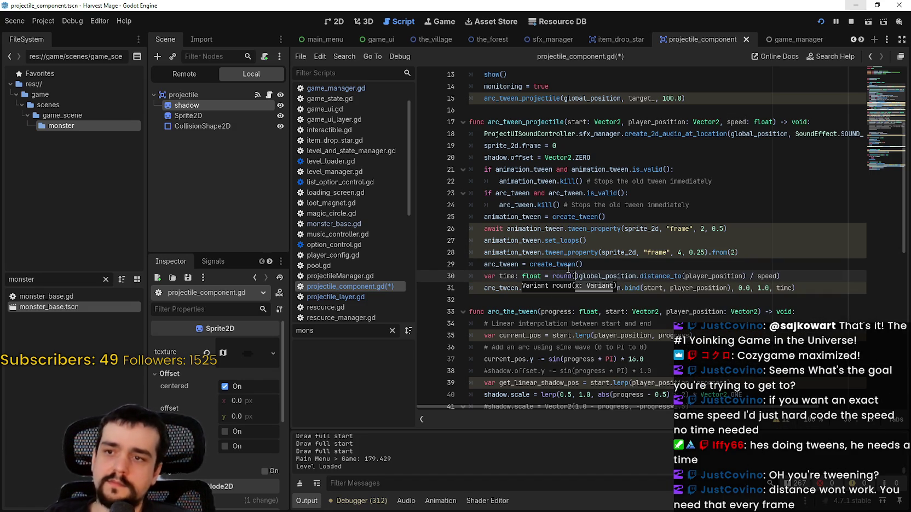
type("f")
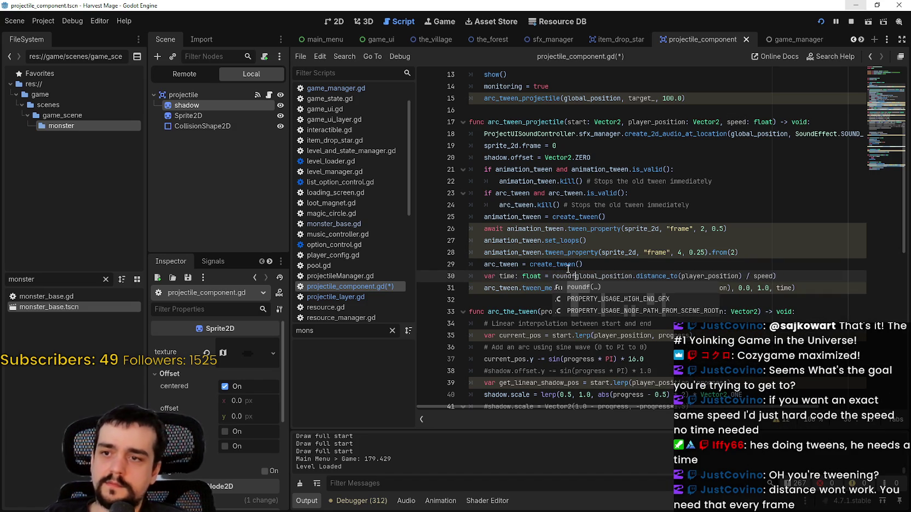
type("(")
left_click(577, 264)
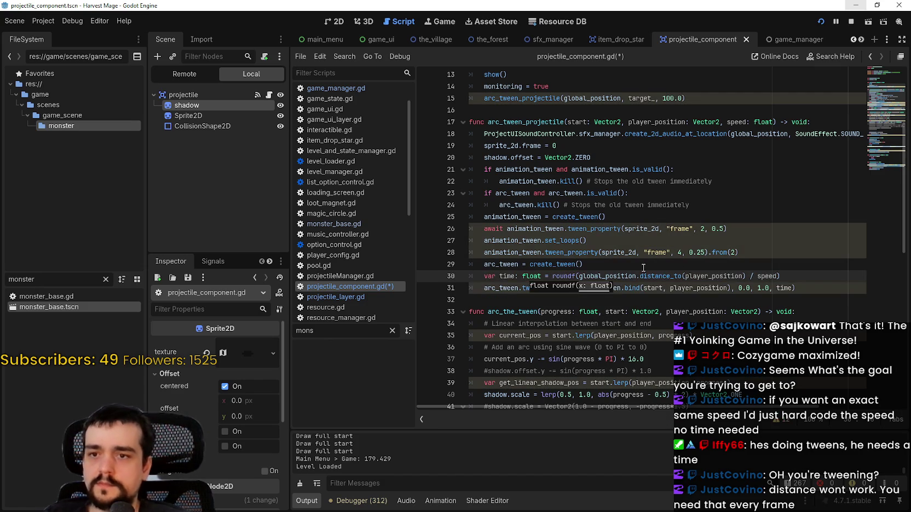
left_click(814, 277)
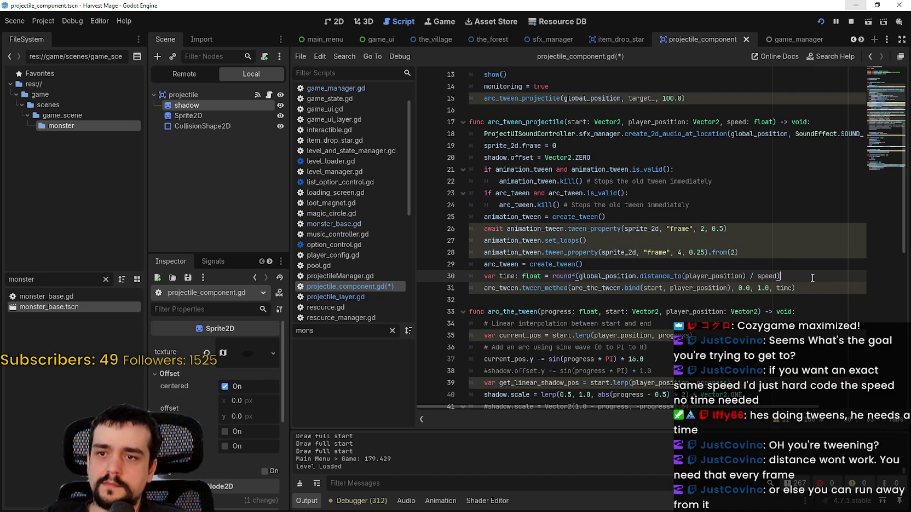
key("ctrl+s")
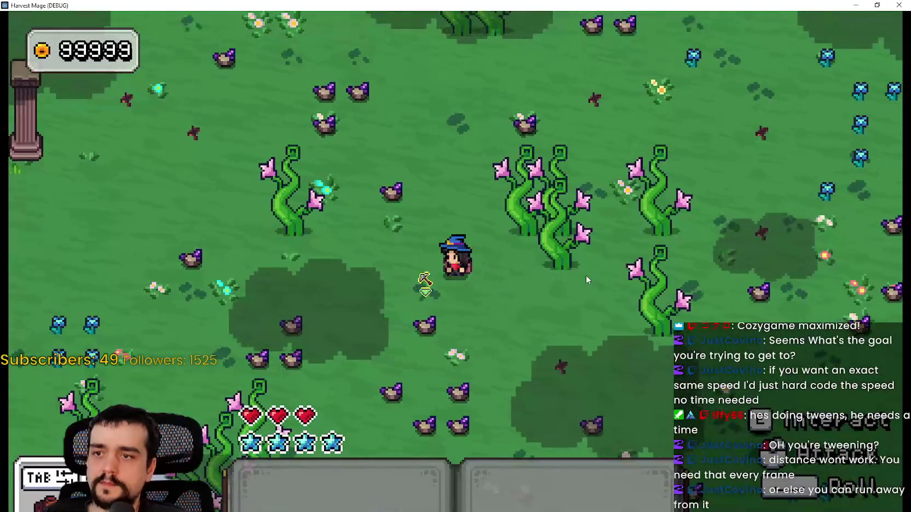
Step: Walk the wizard around, close the game, then relaunch it with line 30 as plain distance over speed
key("s")
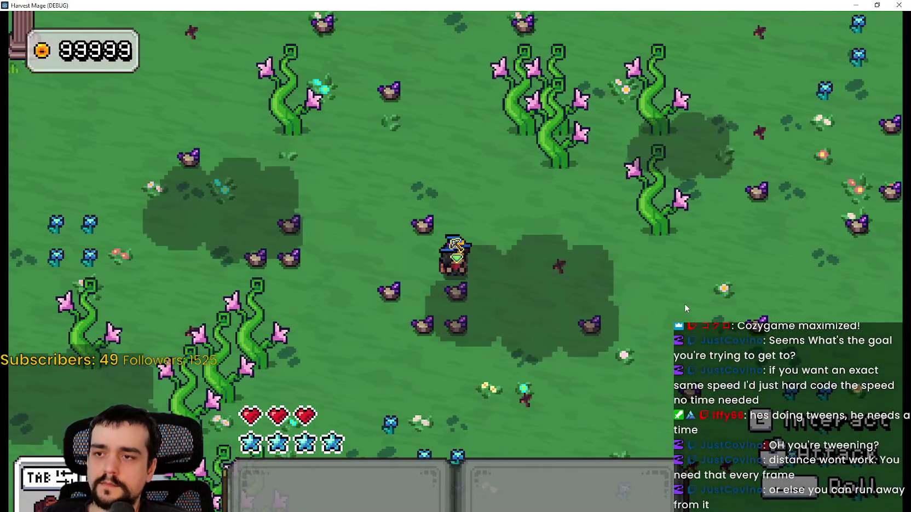
key("w")
key("d")
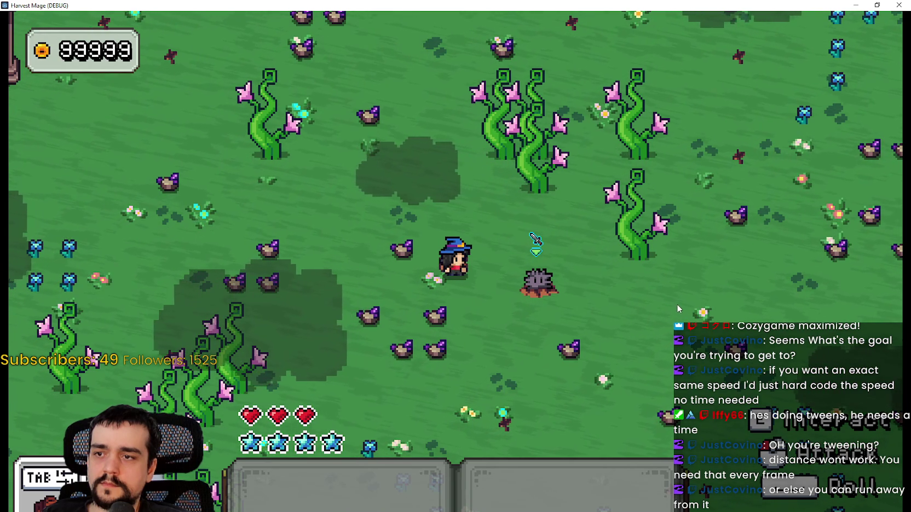
left_click(875, 5)
left_click(746, 94)
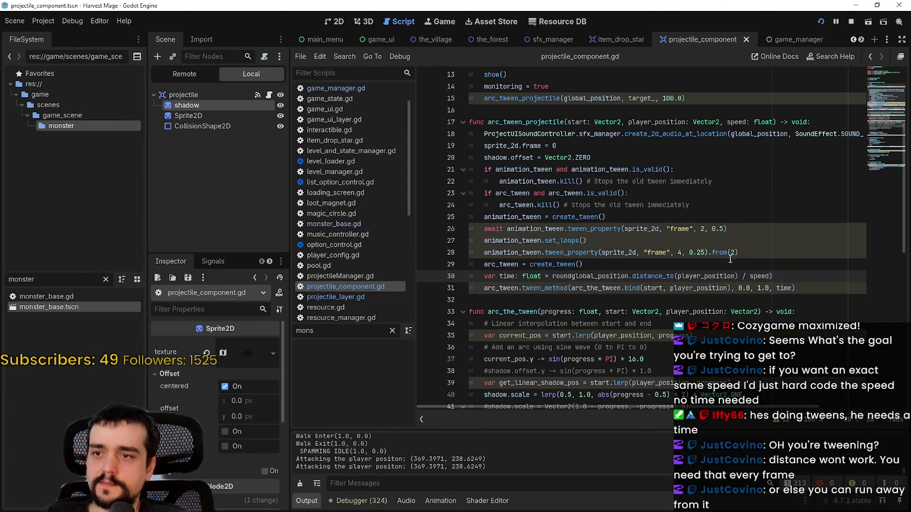
key("F5")
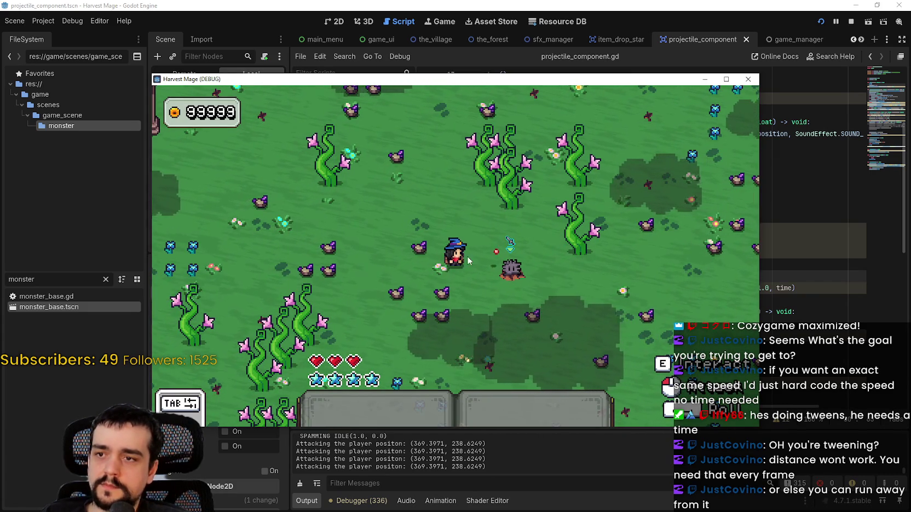
key("F8")
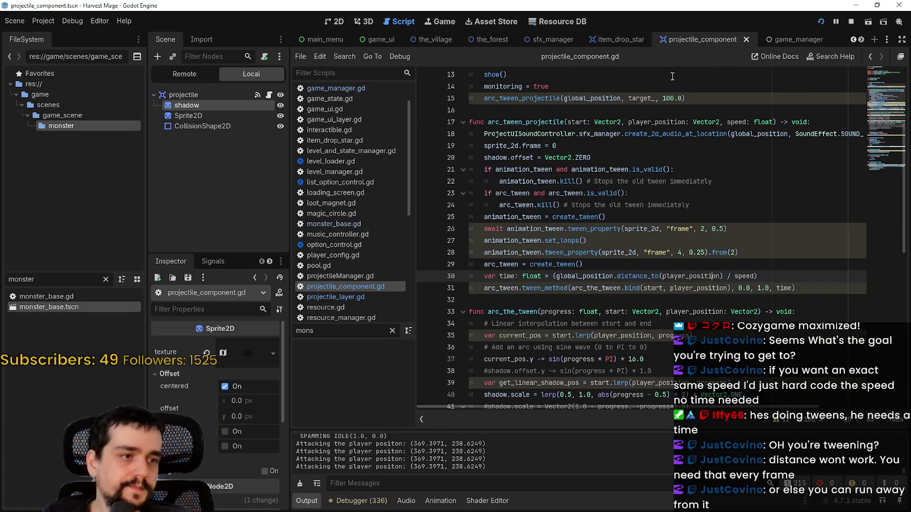
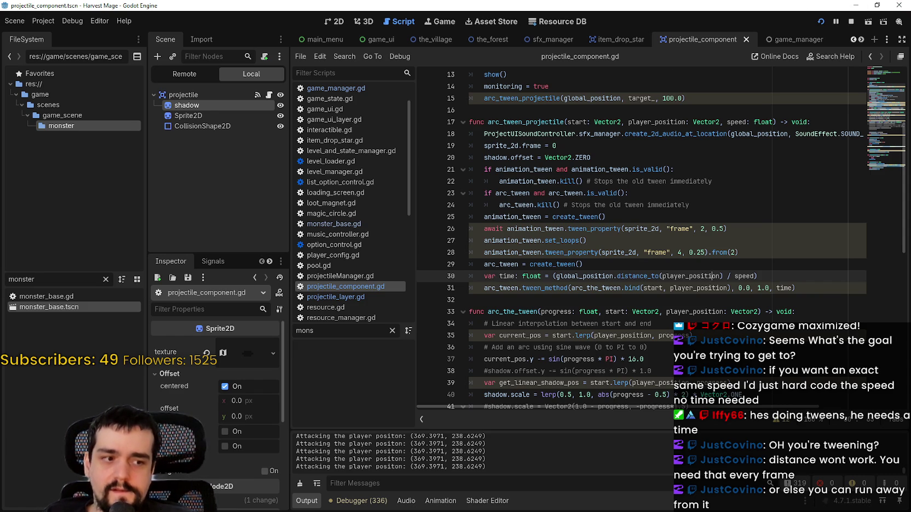
Step: Run Harvest Mage, walk the mage right and left, and maximize the debug window
key("w")
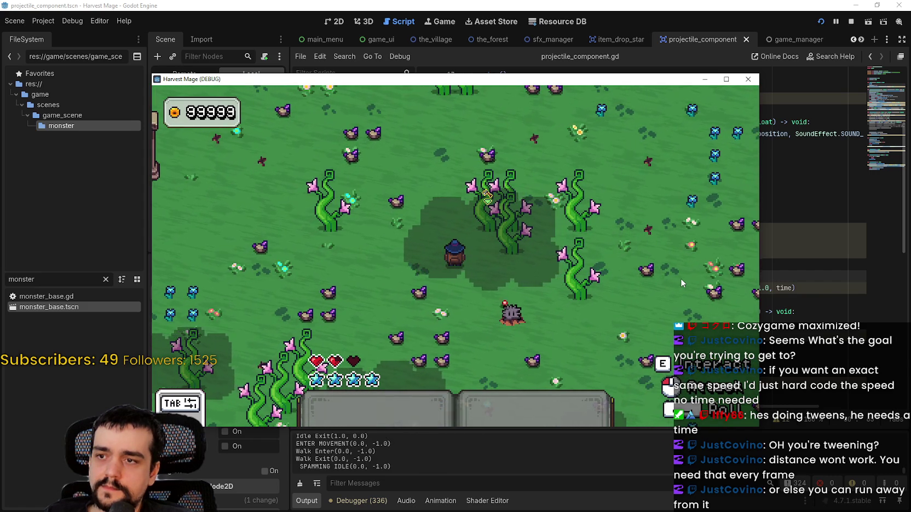
key("d")
key("a")
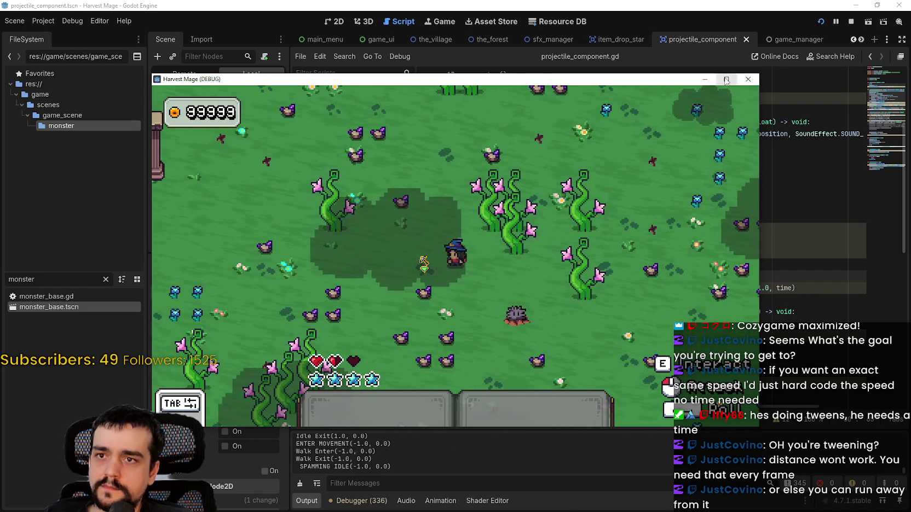
left_click(726, 79)
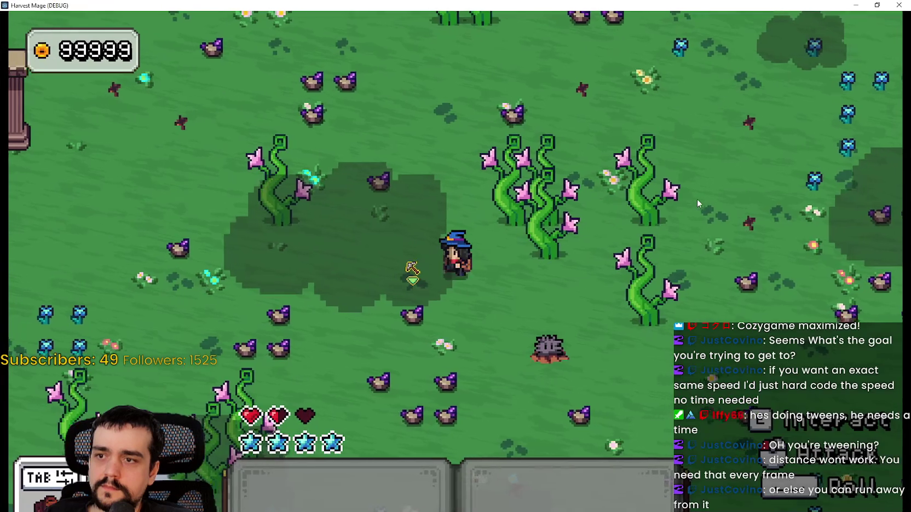
Step: Walk the mage around the meadow in every direction
key("a")
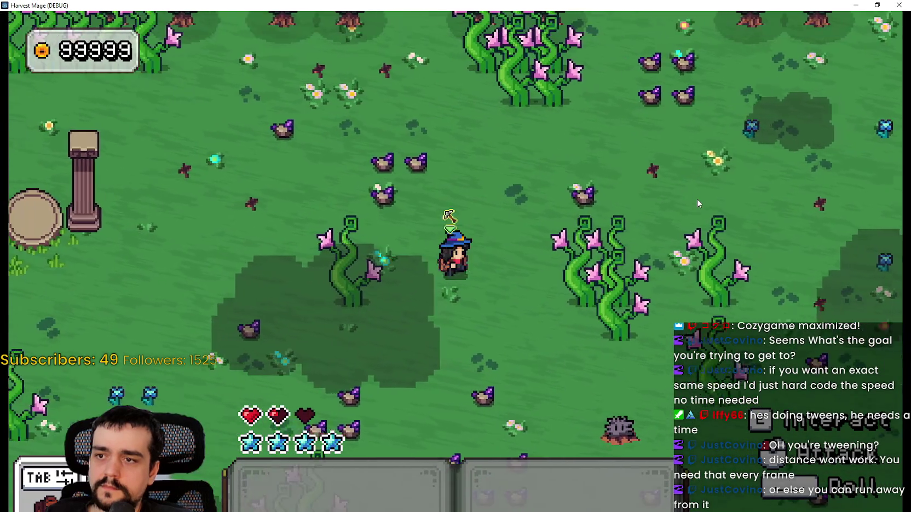
key("s")
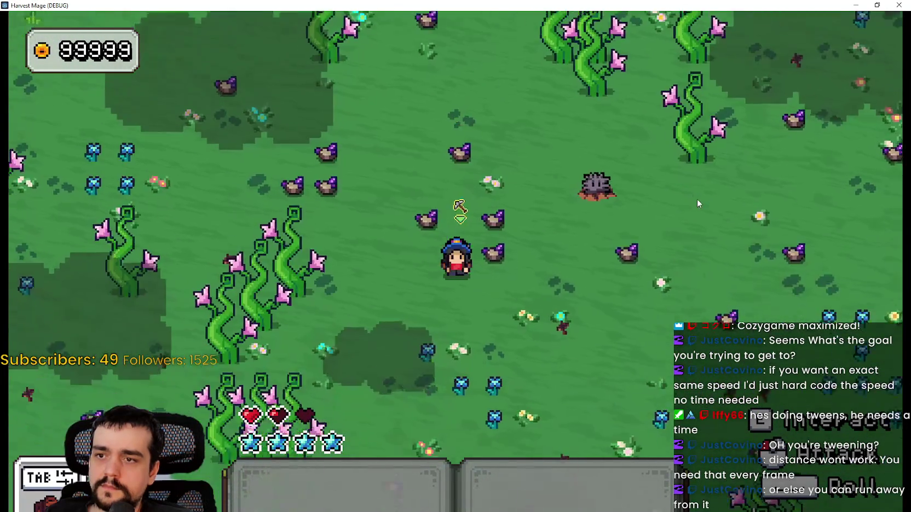
key("d")
key("w")
key("a")
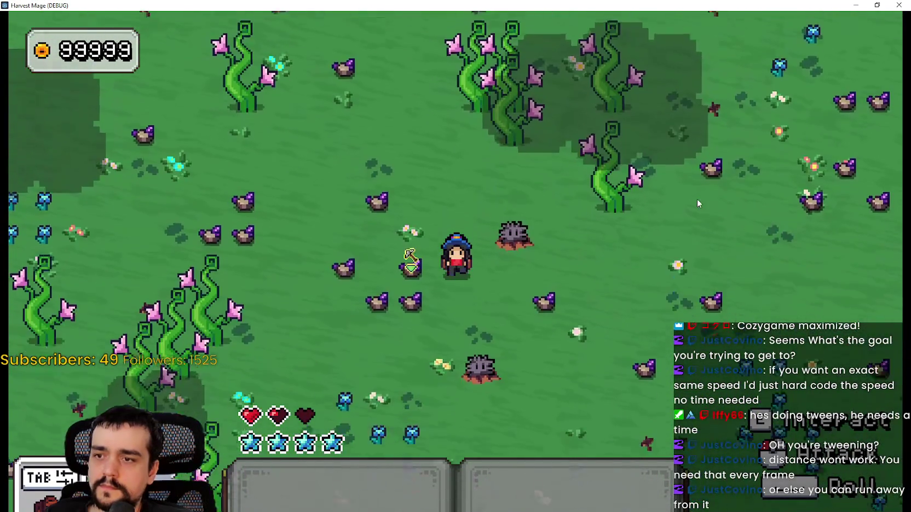
key("s")
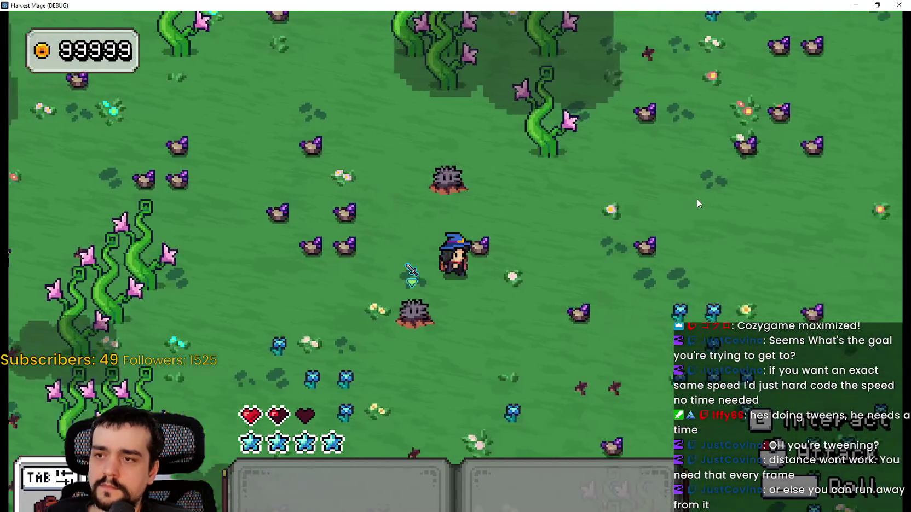
key("a")
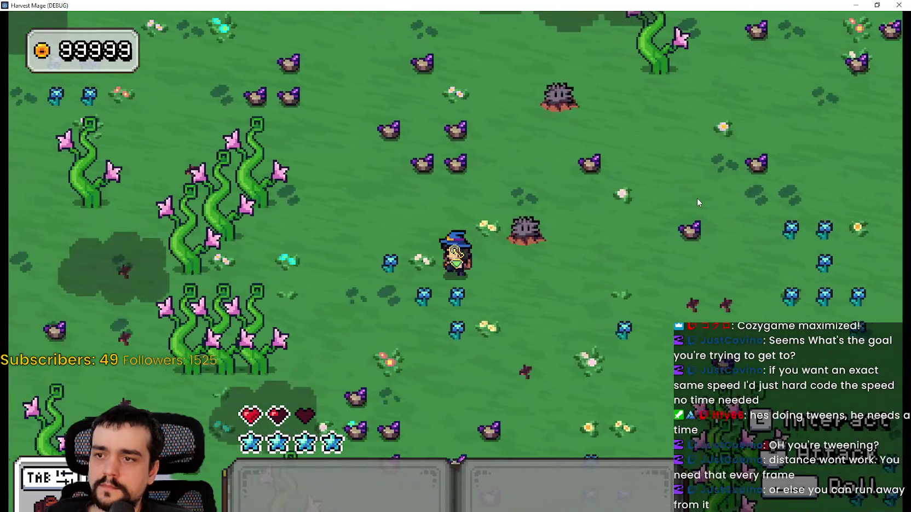
key("a")
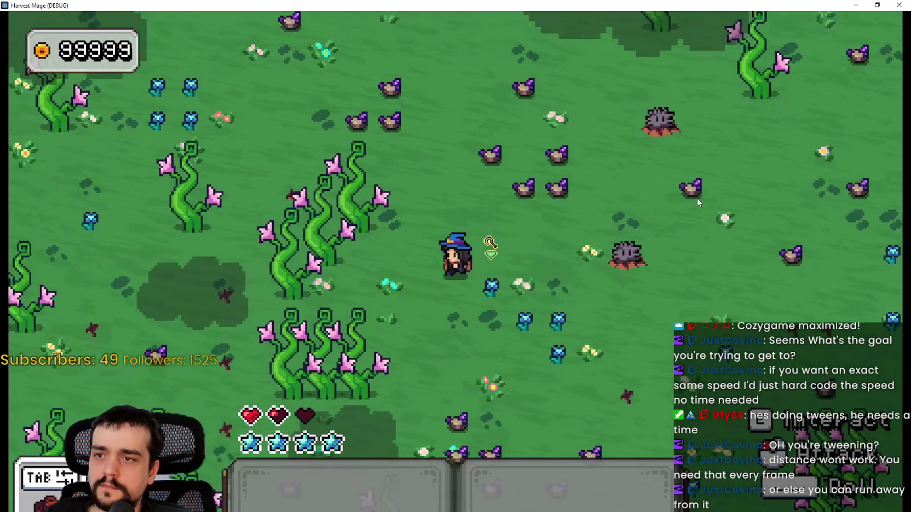
key("w")
key("d")
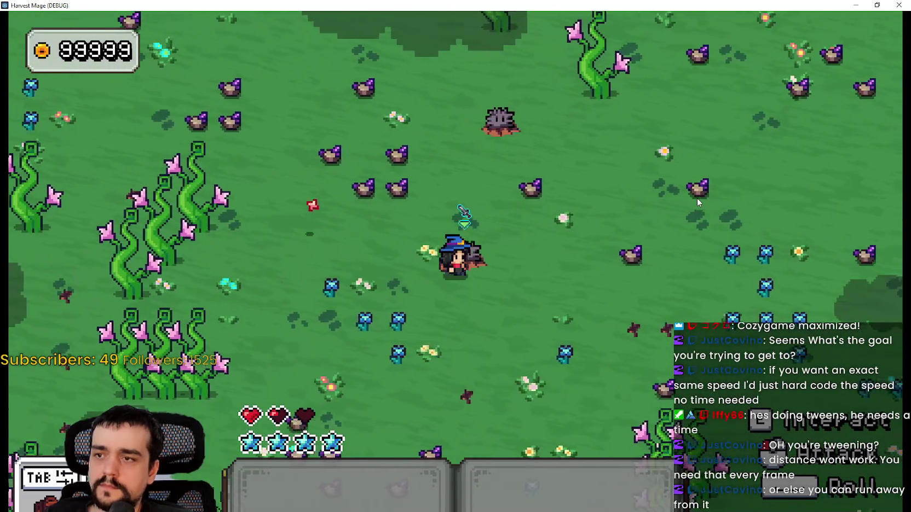
key("w")
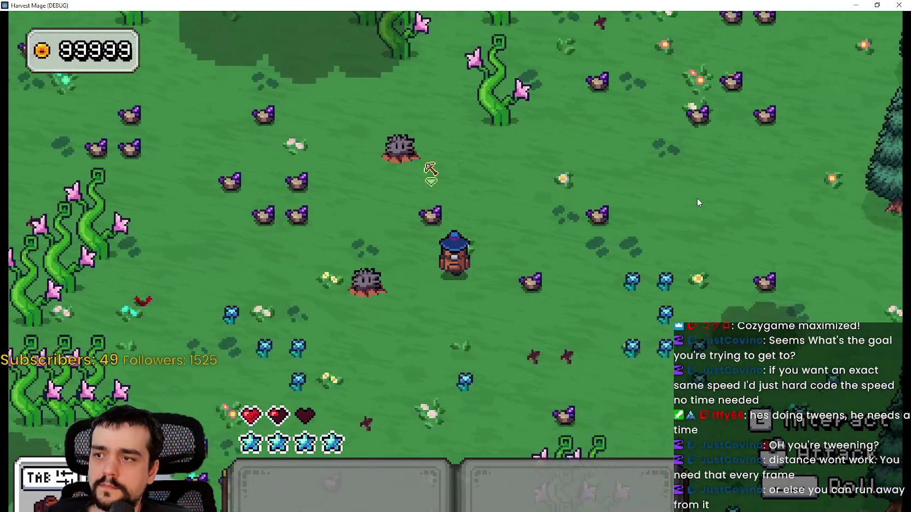
key("a")
key("w")
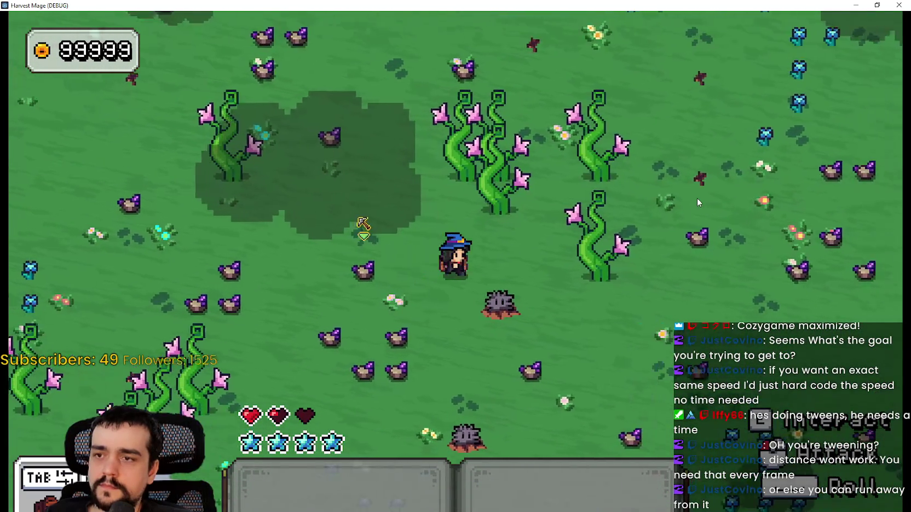
key("s")
key("d")
key("w")
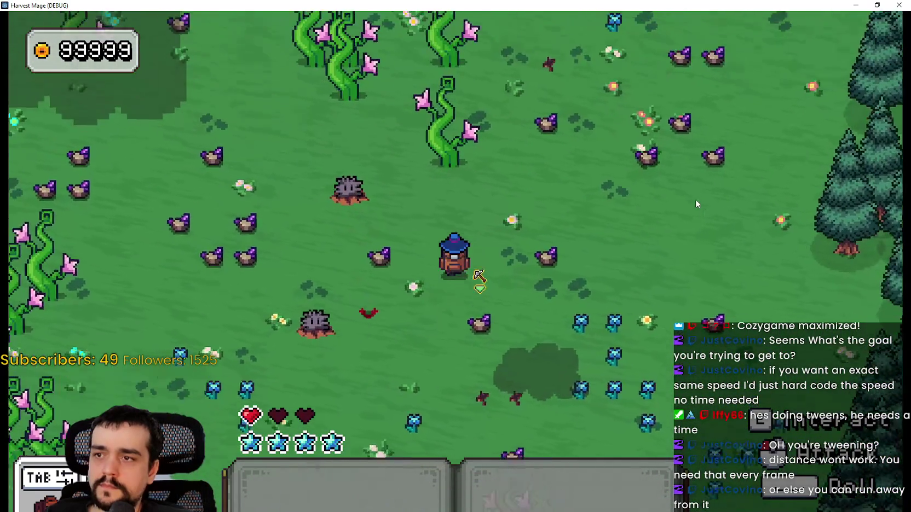
key("a")
key("d")
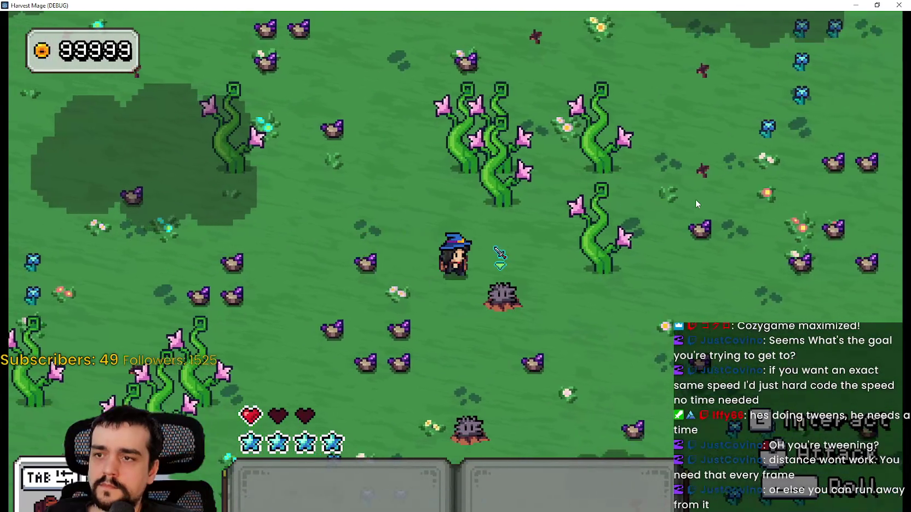
key("s")
Step: Move near the spiky rock creatures and dodge their red spike projectiles
key("d")
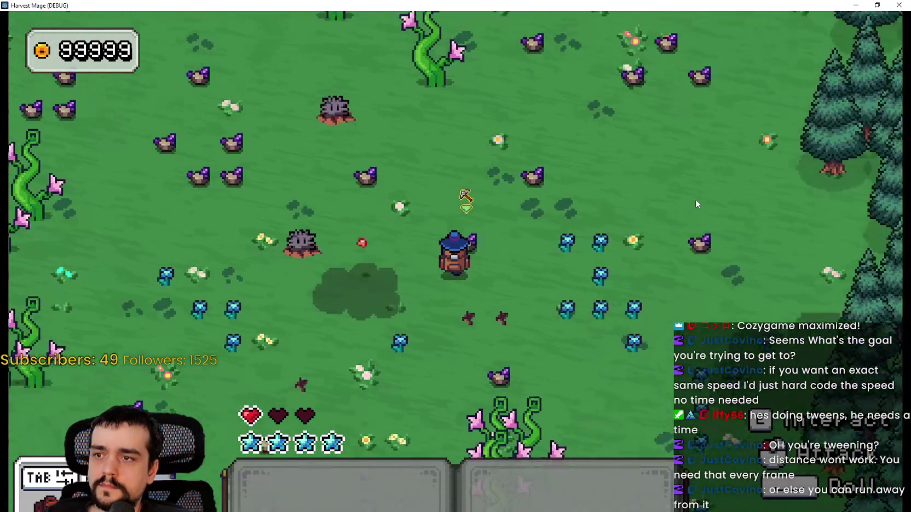
key("a")
key("w")
key("s")
key("a")
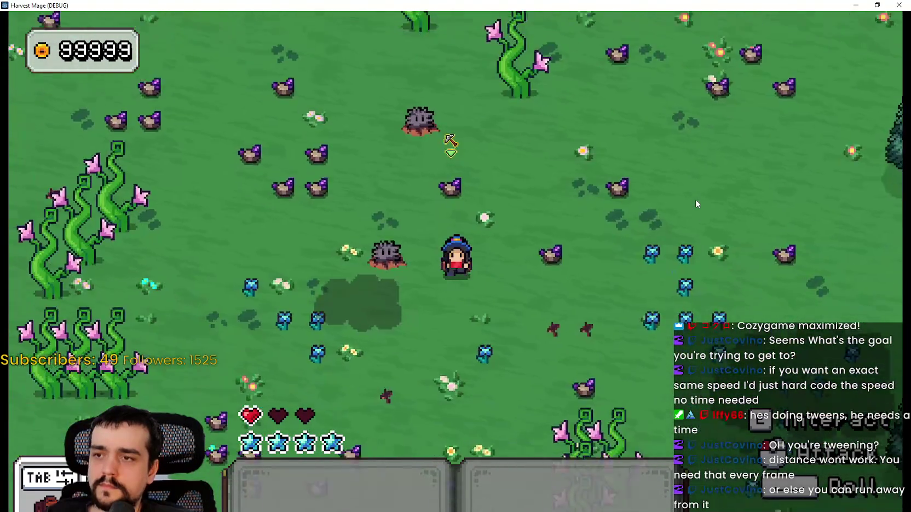
key("d")
key("w")
key("a")
key("s")
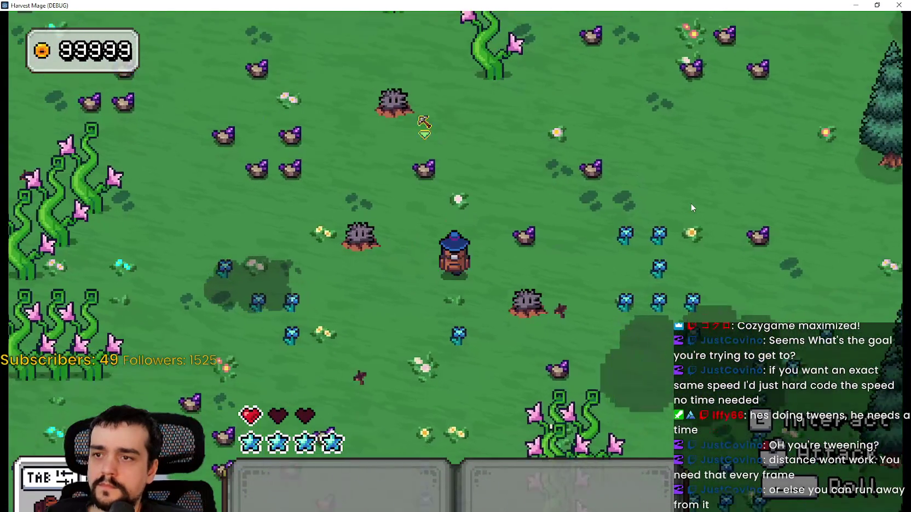
key("a")
key("w")
key("s")
key("a")
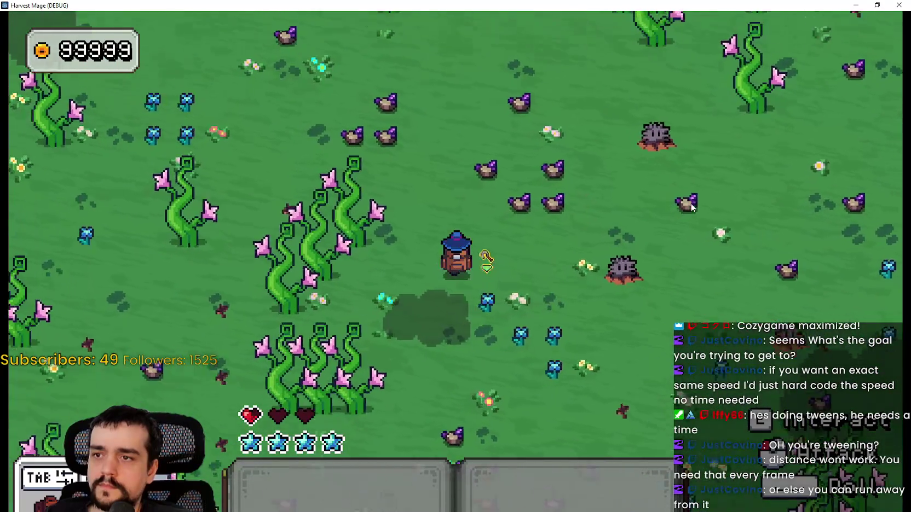
key("w")
Step: Roam up toward the beanstalks, then approach a spiky rock and swing at it
key("s")
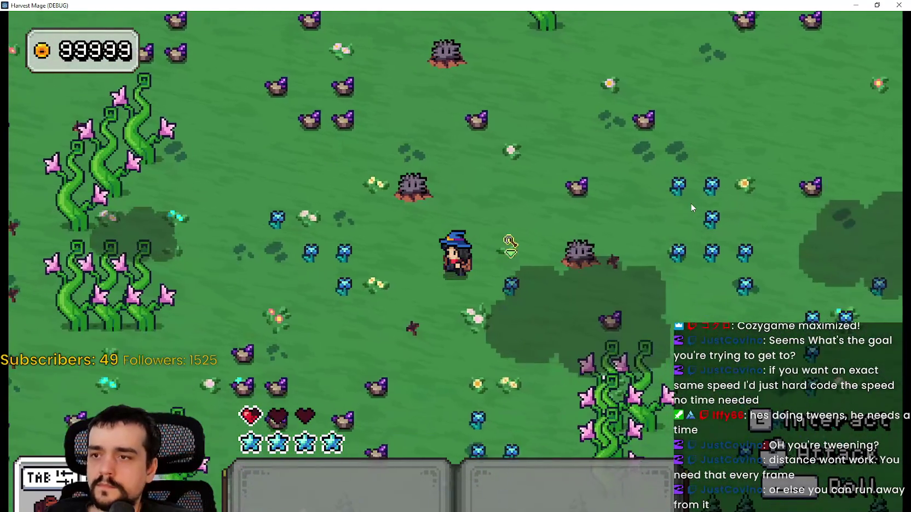
key("a")
key("w")
key("d")
key("w")
key("a")
key("d")
key("a")
key("w")
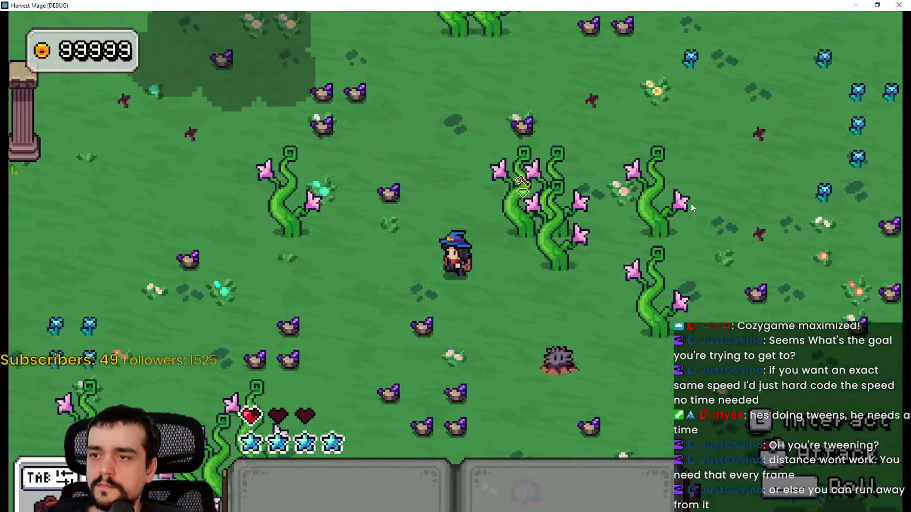
key("s")
key("w")
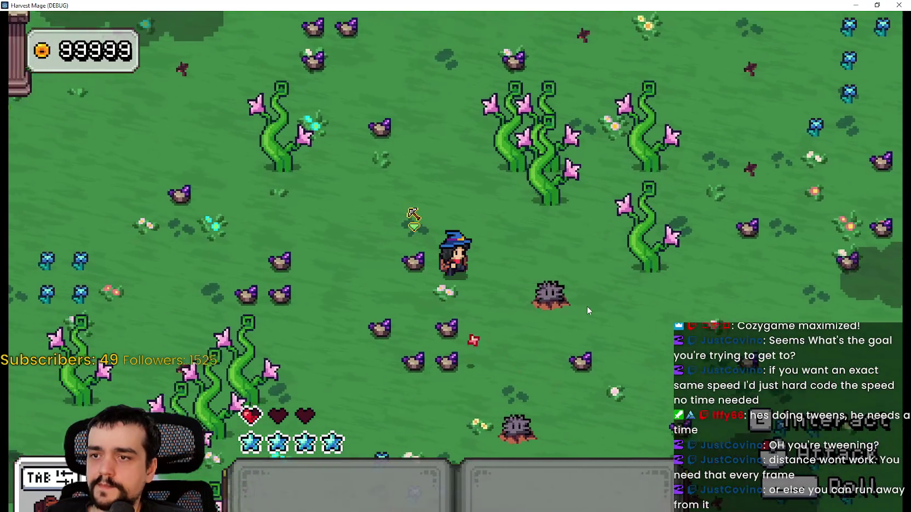
key("d")
left_click(530, 249)
Step: Close in on the spiky rock creature and strike it repeatedly, lowering its health
key("s")
key("w")
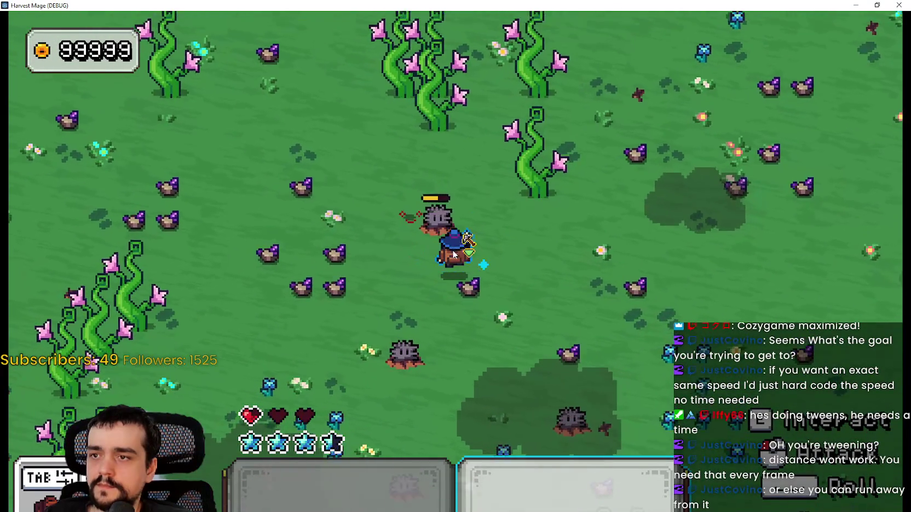
key("d")
key("a")
left_click(418, 284)
key("a")
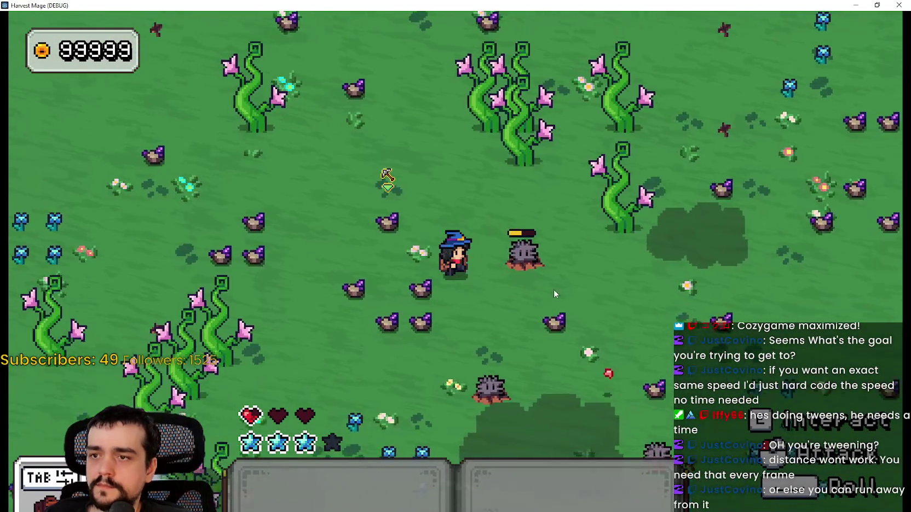
key("d")
left_click(477, 287)
key("a")
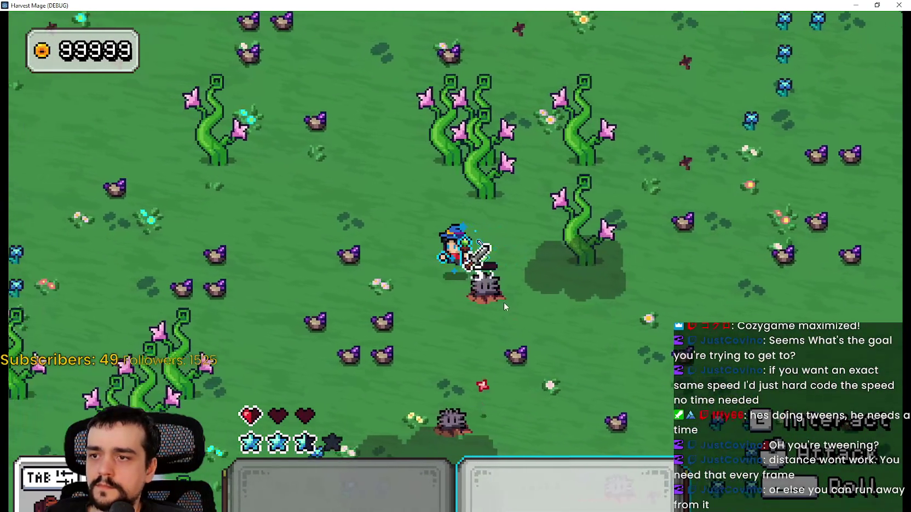
key("s")
key("s")
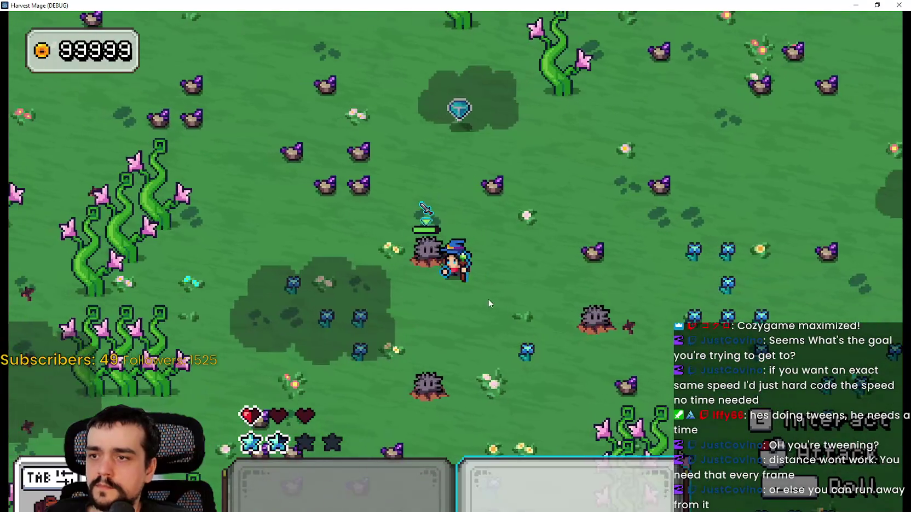
key("d")
left_click(498, 285)
Step: Circle the weakened spiky rock, finish it off, and switch the held tool
key("2")
key("a")
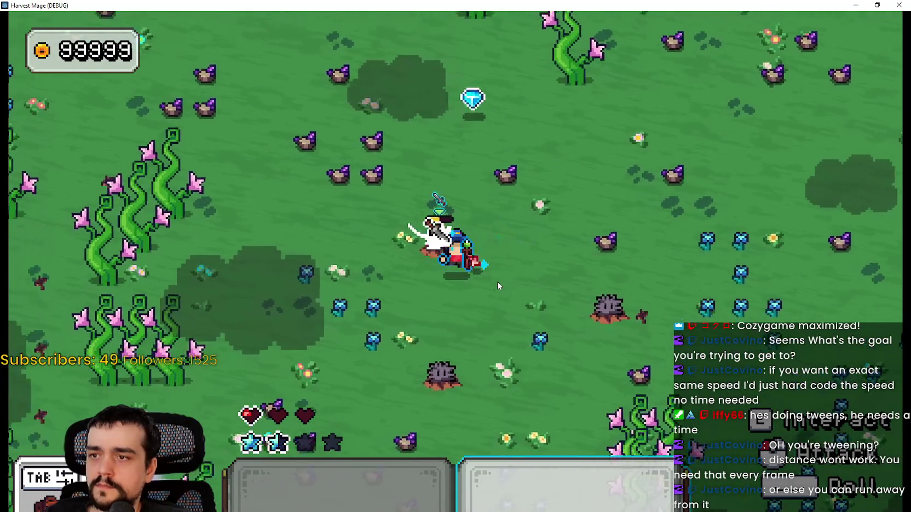
left_click(501, 280)
key("w")
key("d")
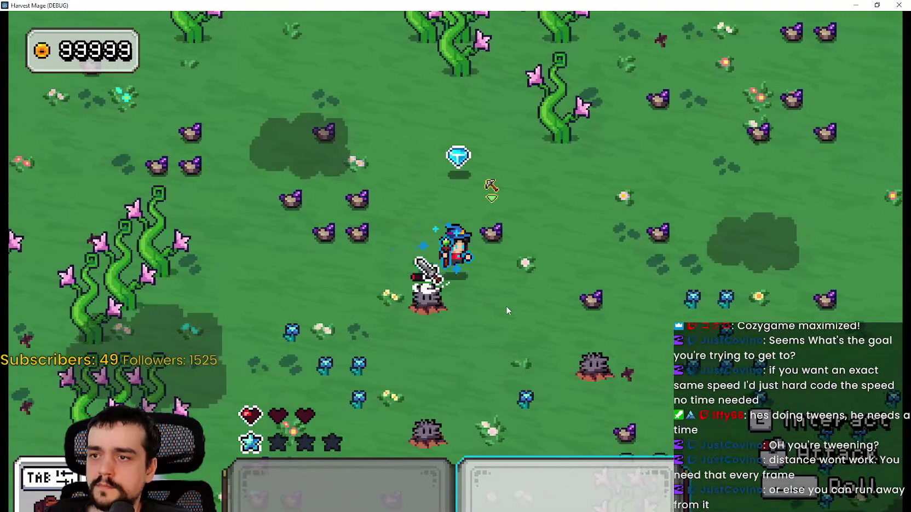
key("s")
left_click(483, 303)
key("a")
key("2")
Step: Walk the mage up and left to the stone pillar area
key("w")
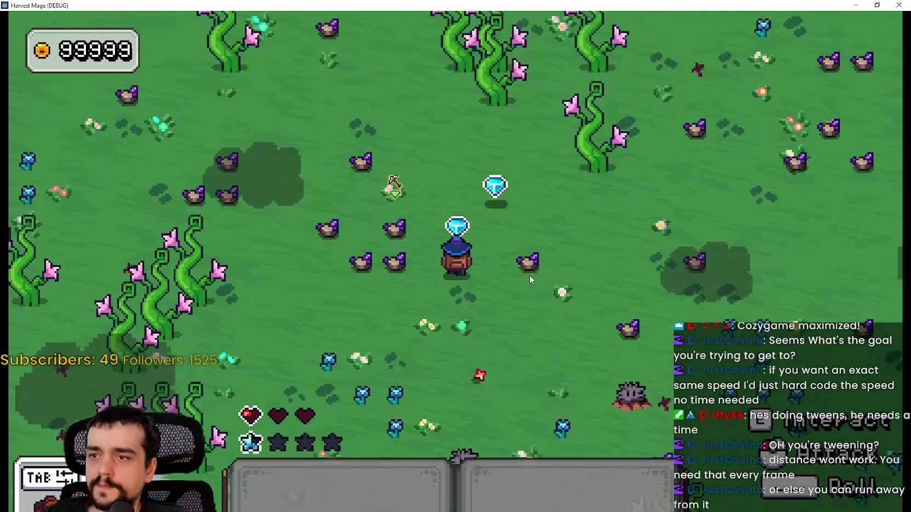
key("d")
key("s")
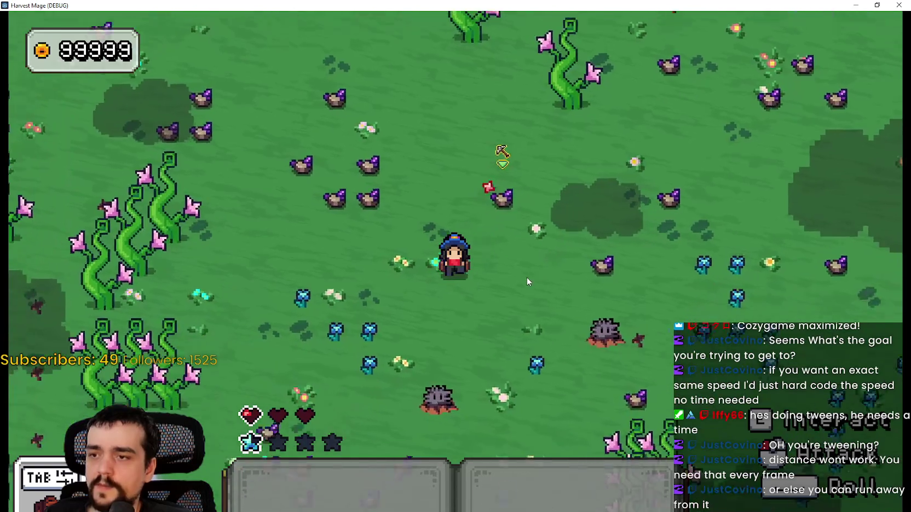
key("a")
key("a")
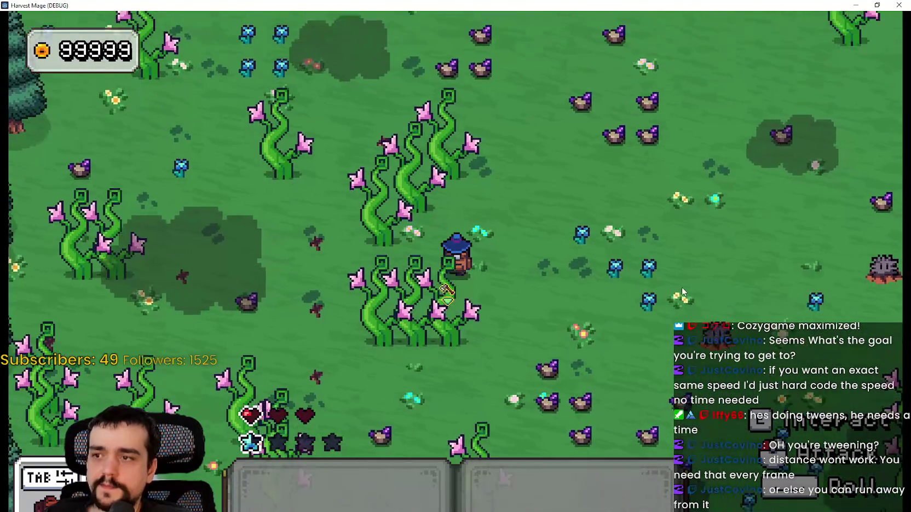
key("w")
key("a")
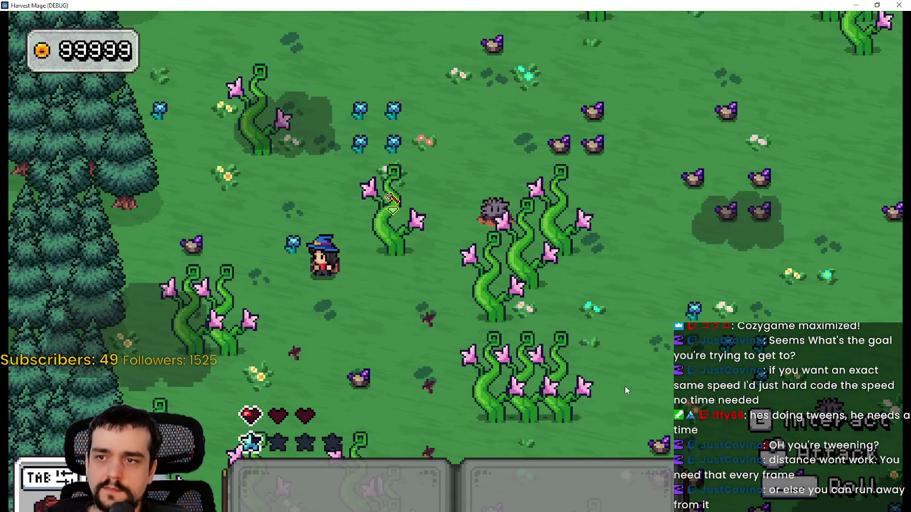
Step: Walk the mage up past the stone pillars, then down out of town along the path
key("w")
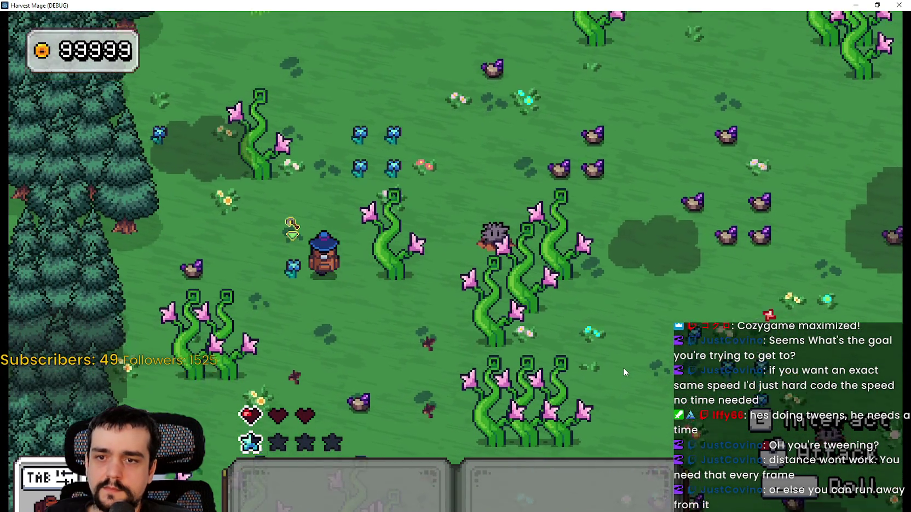
key("w")
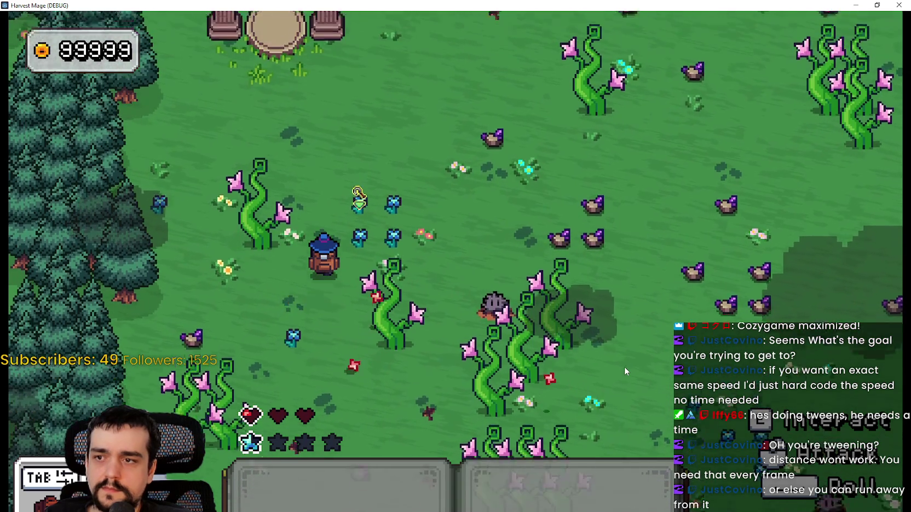
key("d")
key("w")
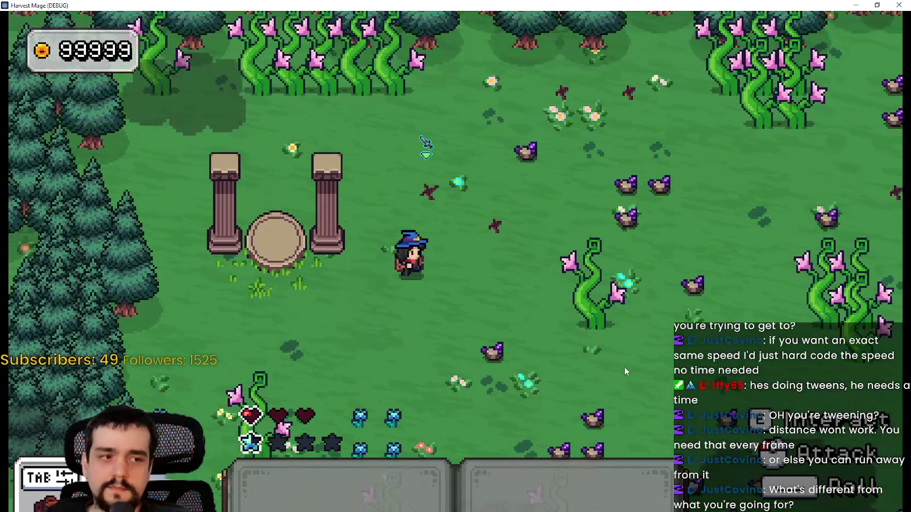
key("d")
key("s")
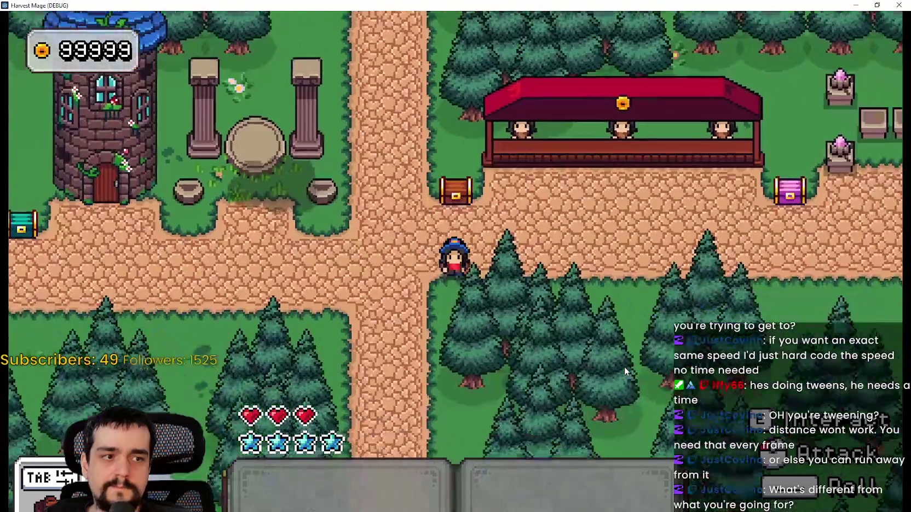
key("s")
key("a")
key("w")
key("w")
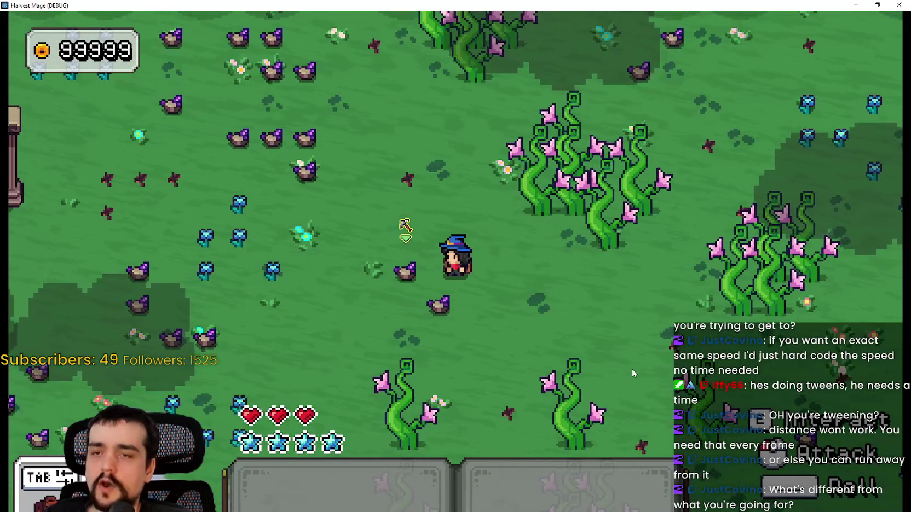
Step: Cross the flower field and head up toward the tree line above the pillars
key("s")
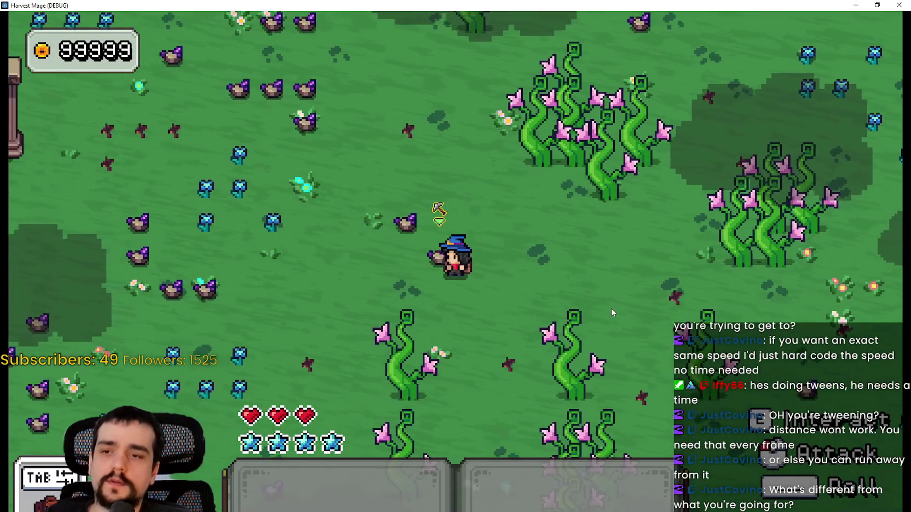
key("s")
key("a")
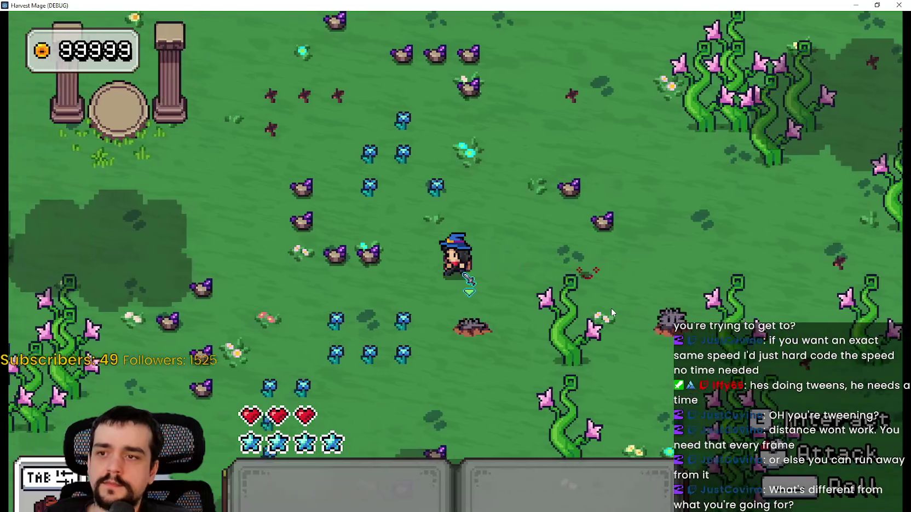
key("w")
key("d")
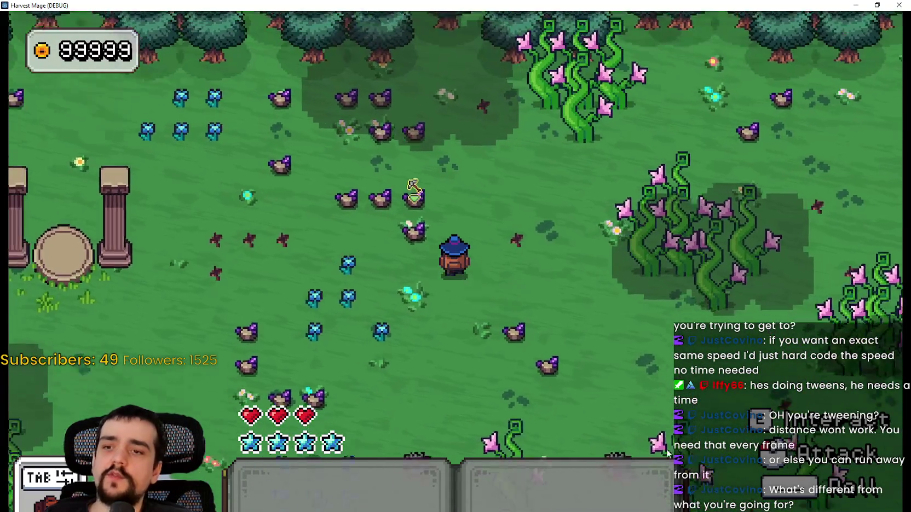
key("w")
key("a")
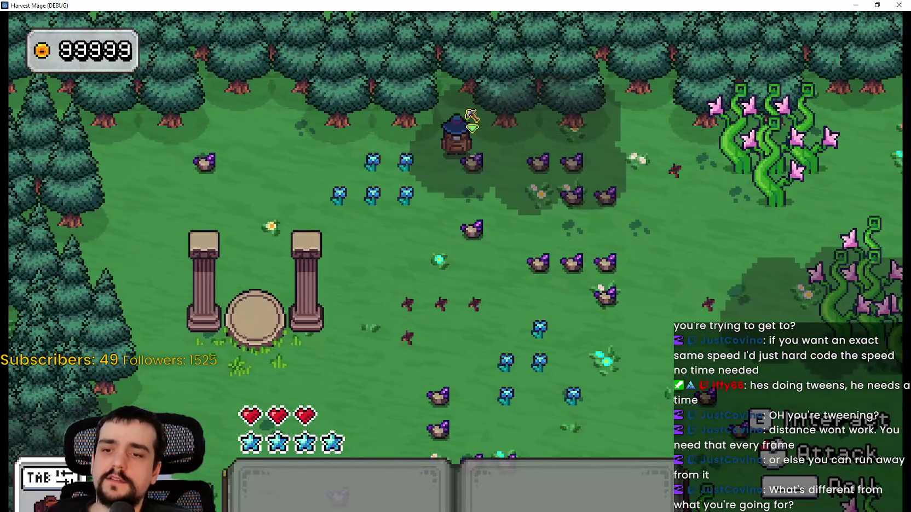
key("d")
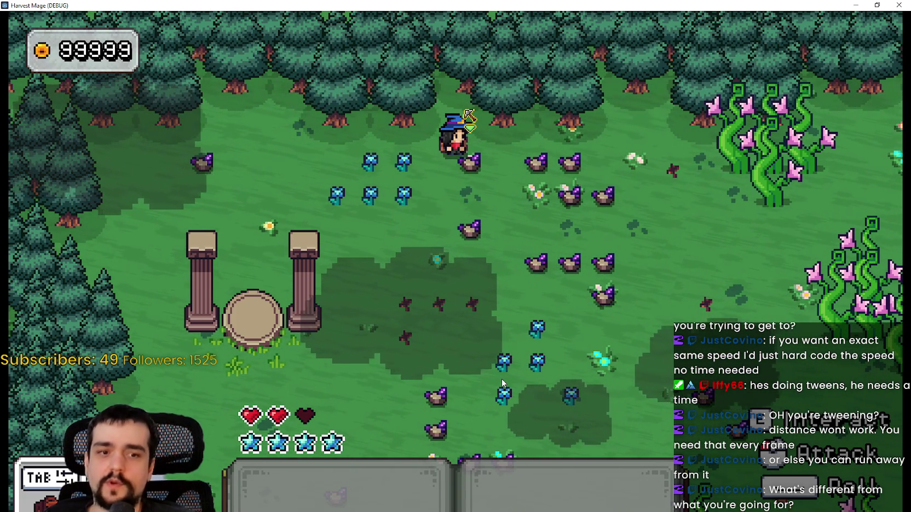
Step: Walk across the field past the spiky bushes and back up toward the pillars
key("s")
key("d")
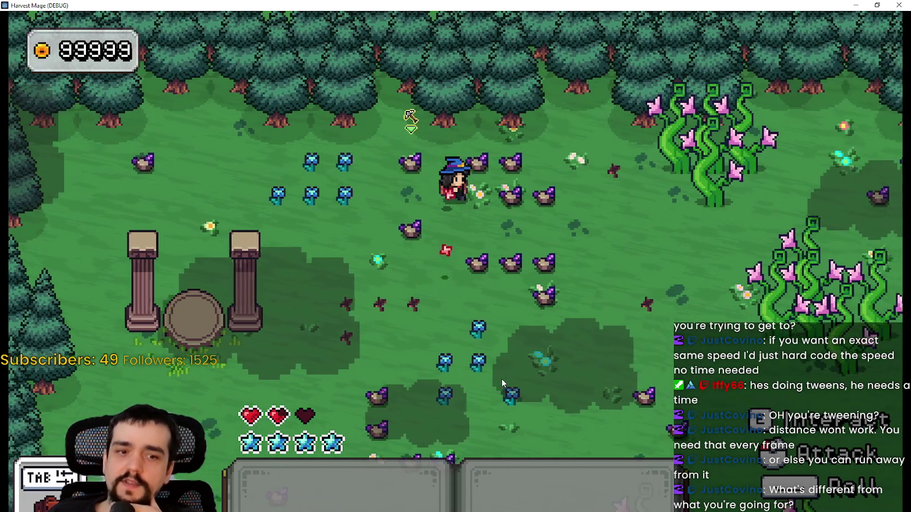
key("s")
key("d")
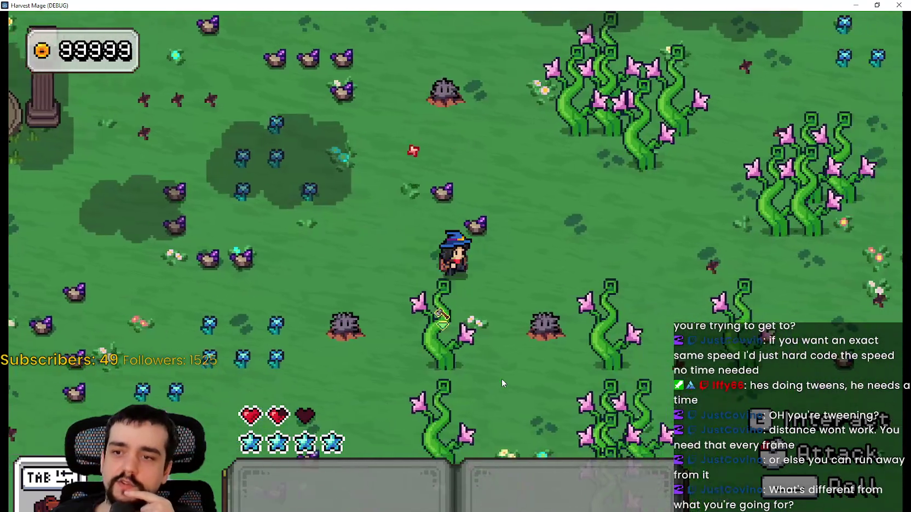
key("w")
key("a")
key("w")
key("a")
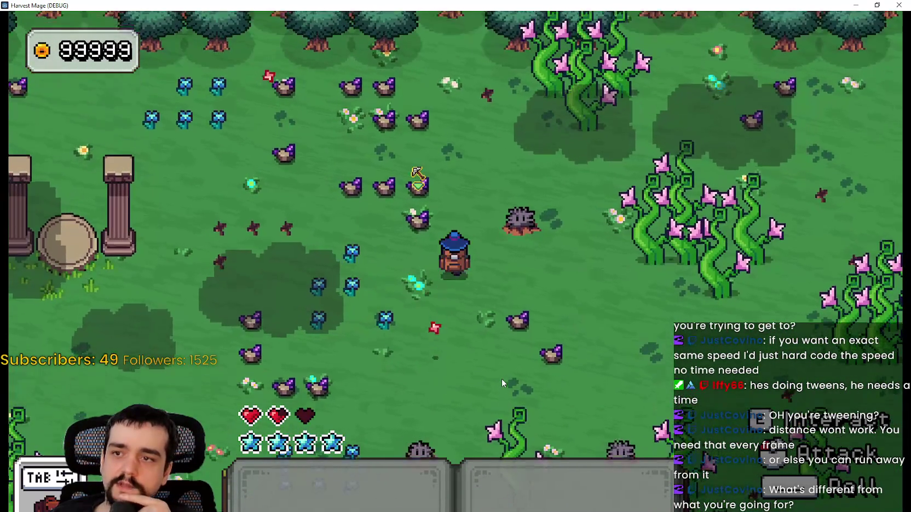
key("w")
key("a")
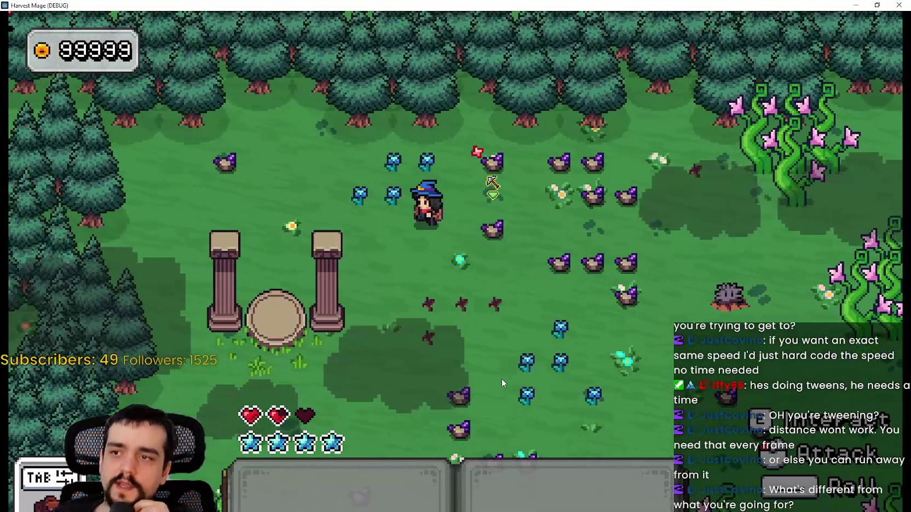
Step: Walk along the tree line toward the flowering vines and onto the sword pickup
key("d")
key("s")
key("a")
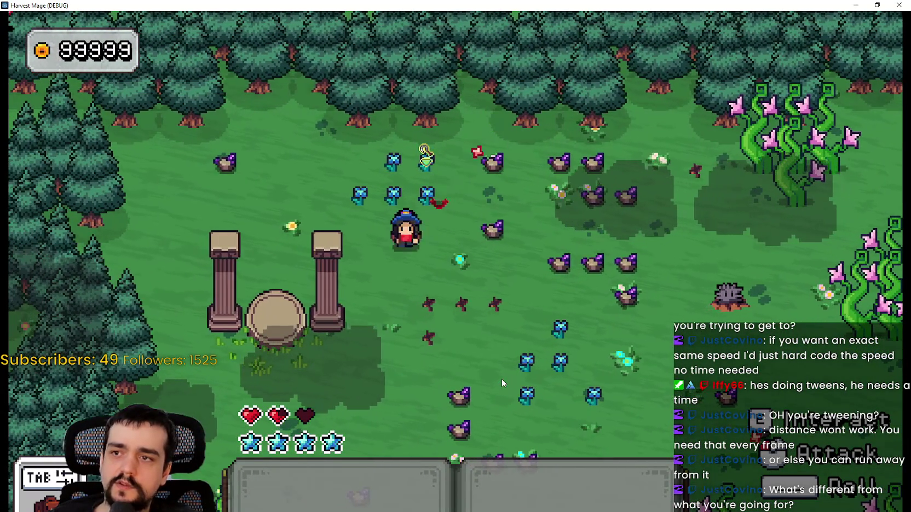
key("d")
key("d")
key("w")
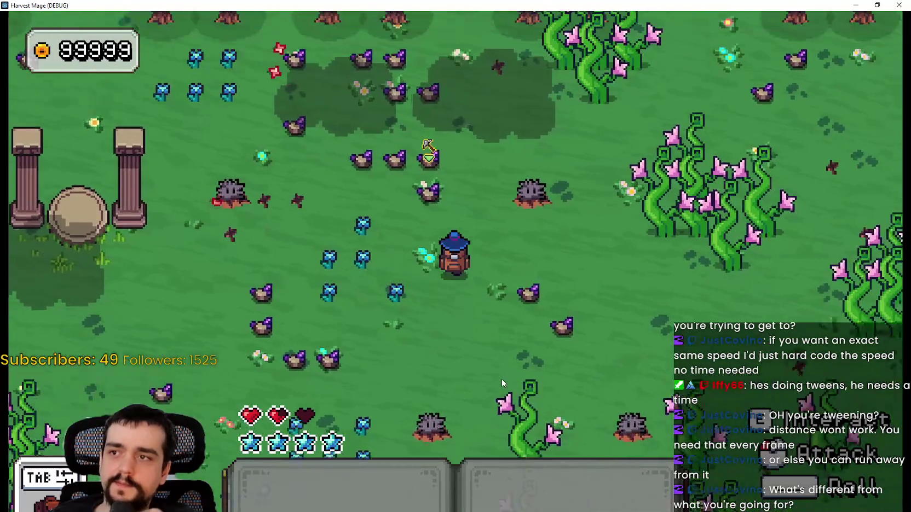
key("d")
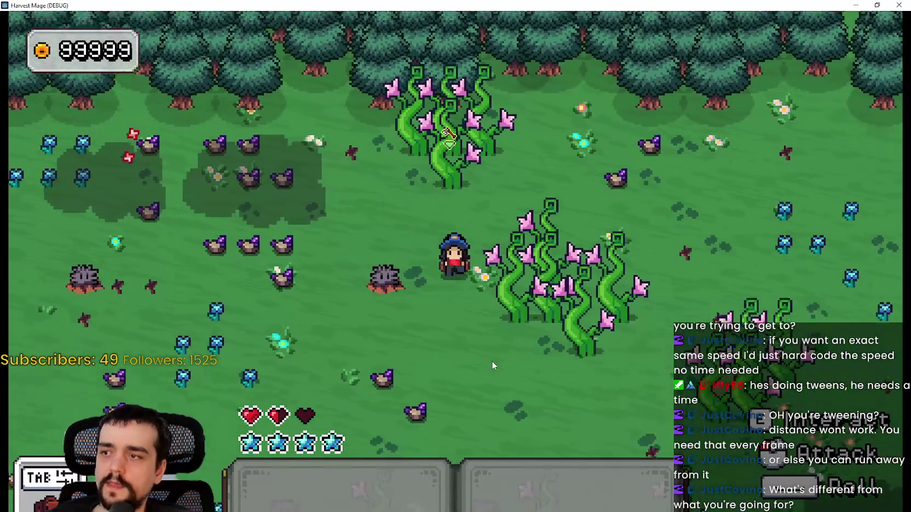
key("d")
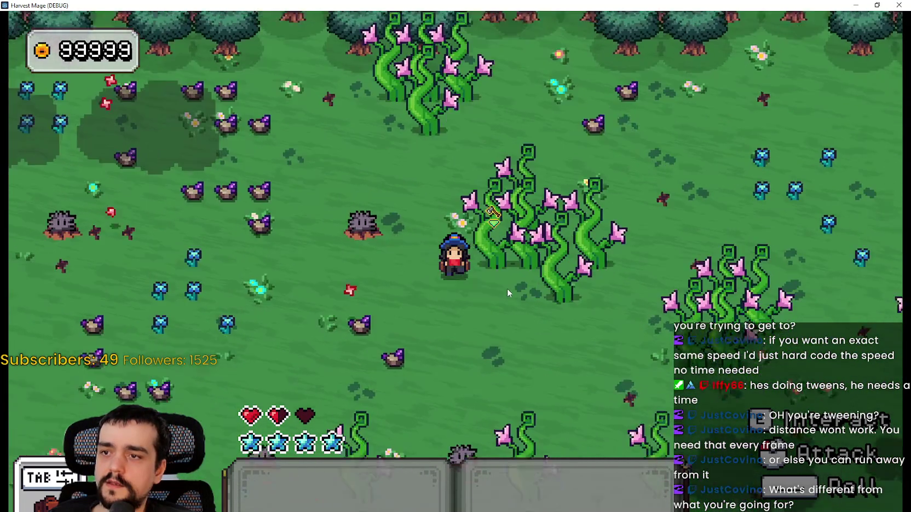
key("w")
key("a")
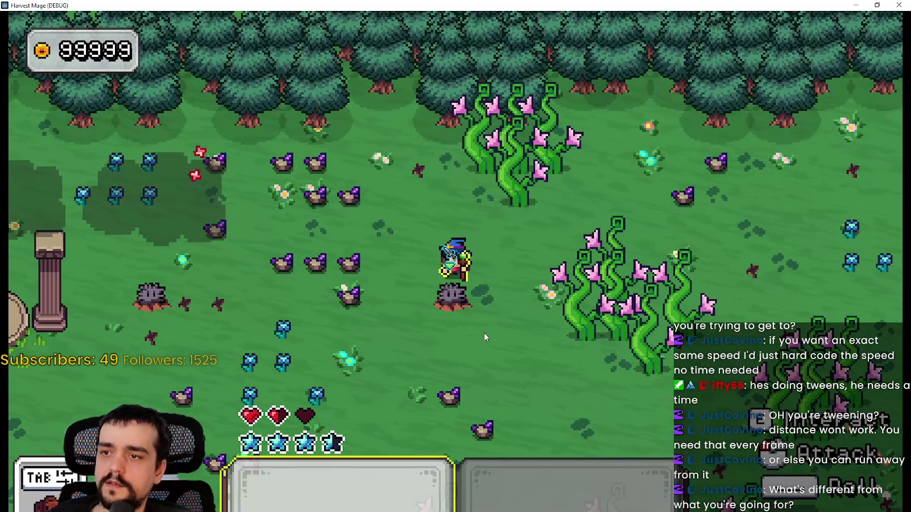
Step: Cast a spell, slash the first spiky bush until it breaks, and collect its blue gem
left_click(484, 333)
key("a")
key("s")
left_click(542, 309)
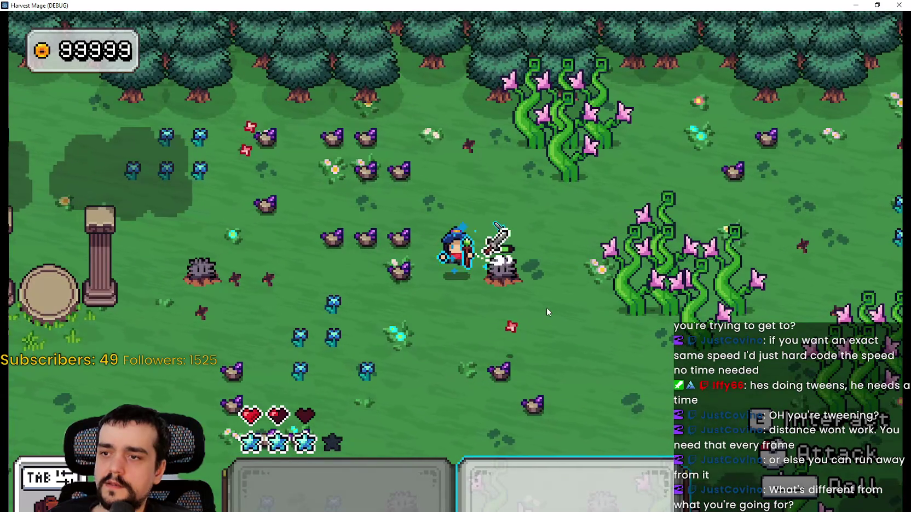
left_click(546, 308)
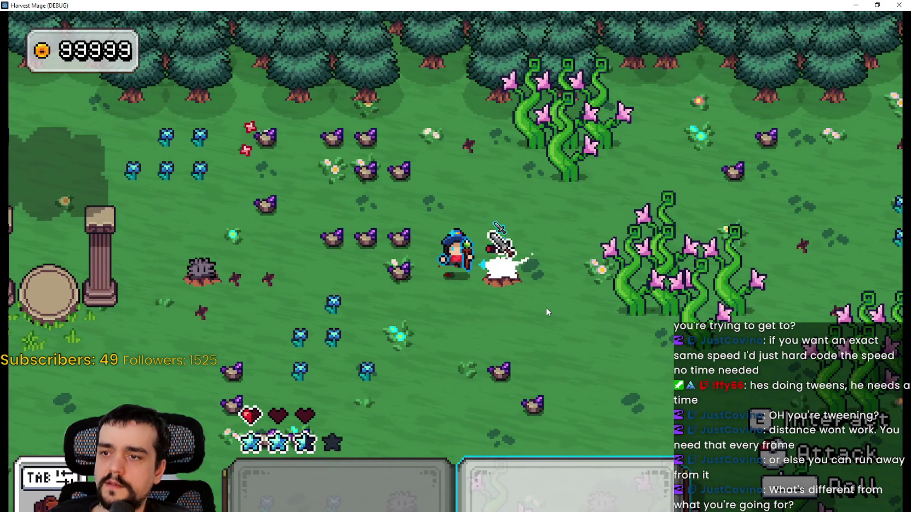
key("s")
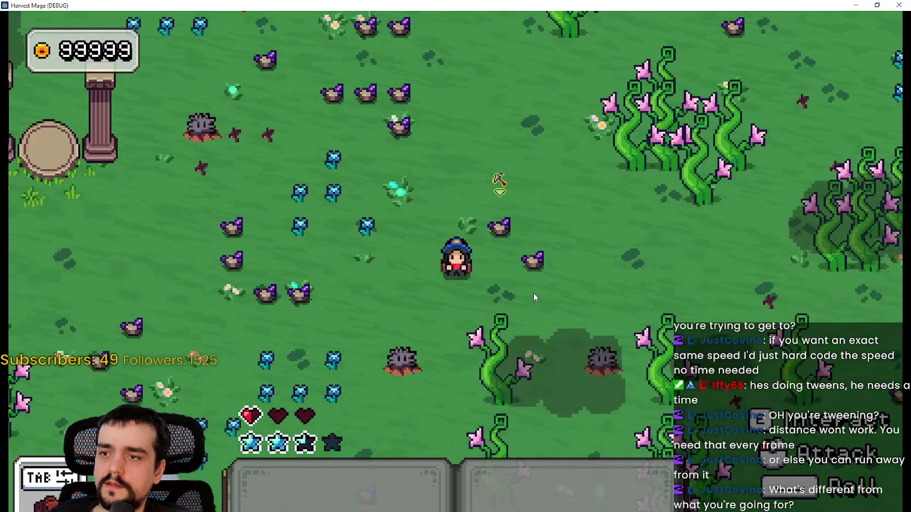
key("w")
Step: Destroy the second spiky bush with the sword and pick up its blue gem
key("d")
key("s")
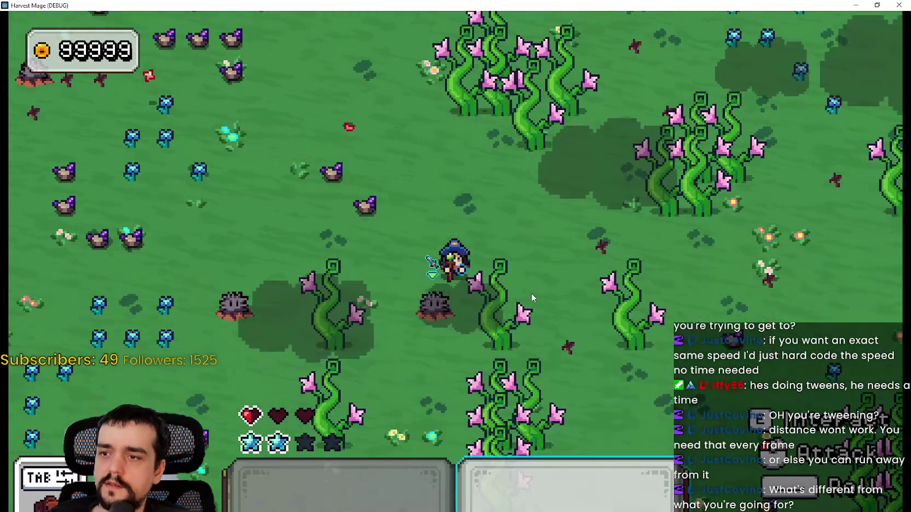
left_click(531, 293)
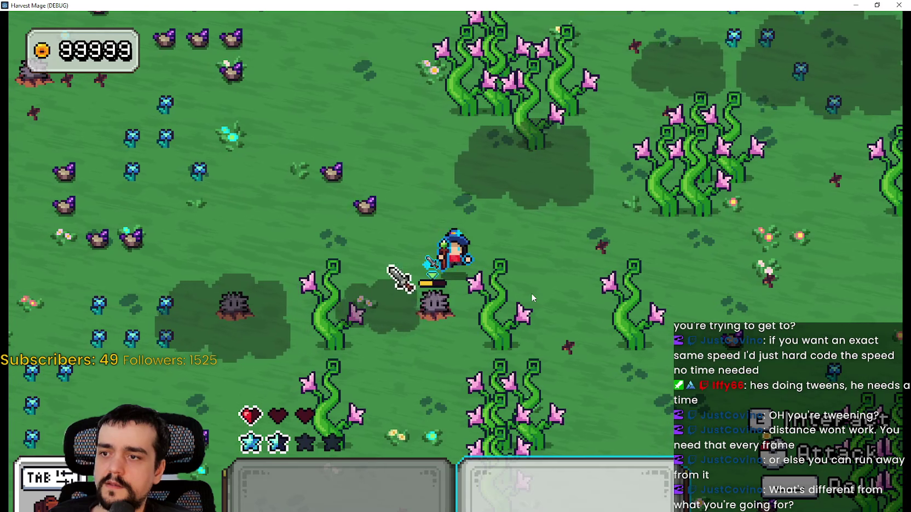
key("a")
left_click(531, 293)
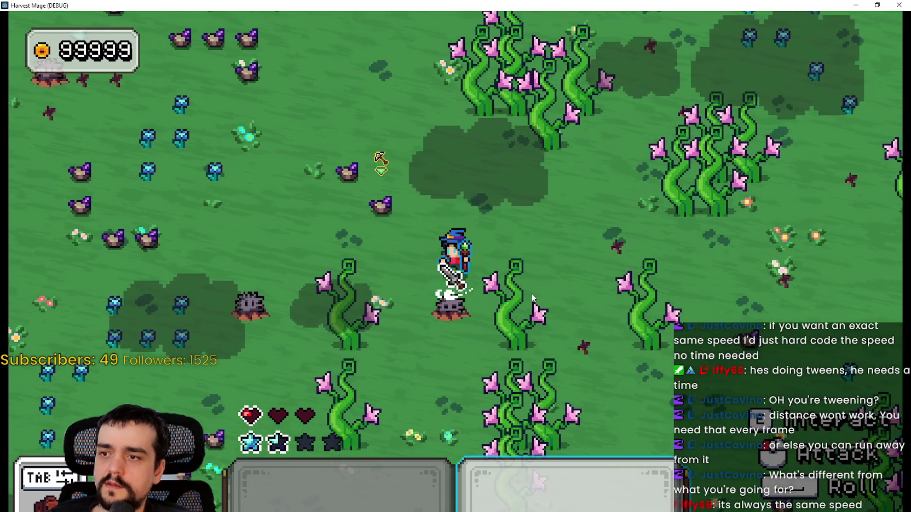
key("a")
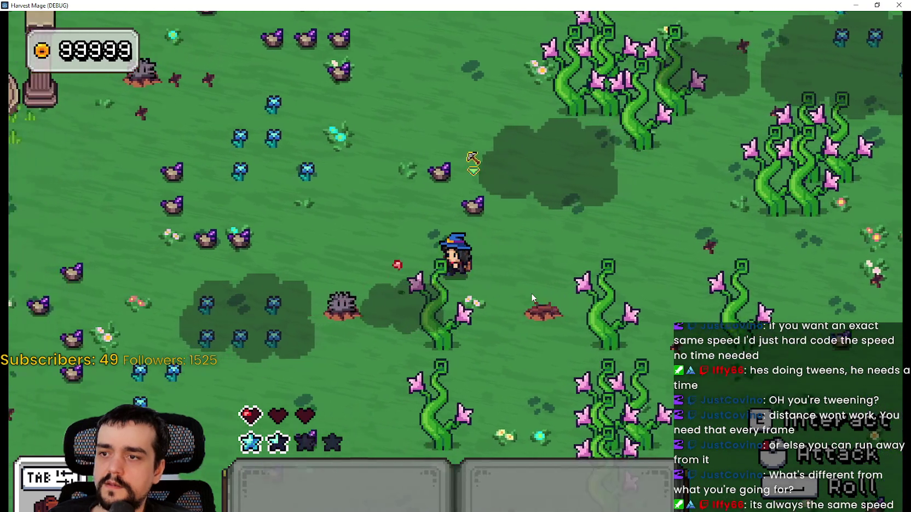
key("d")
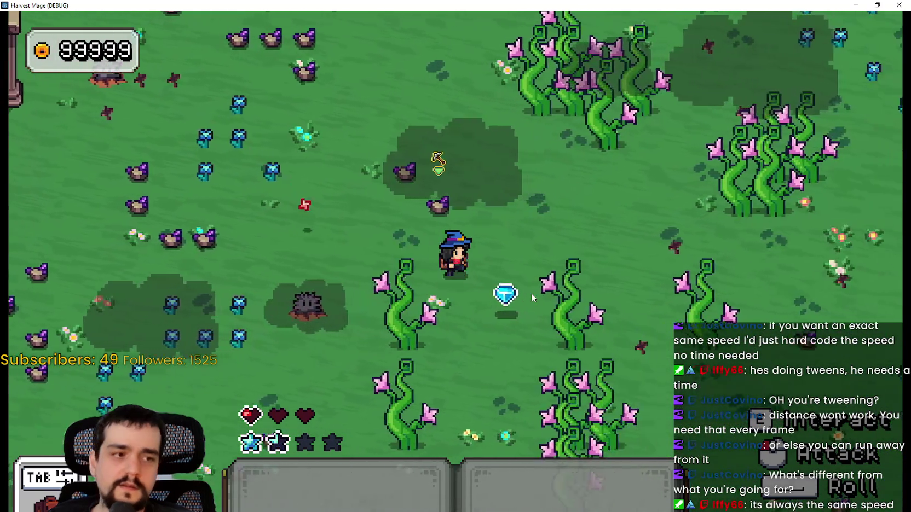
key("d")
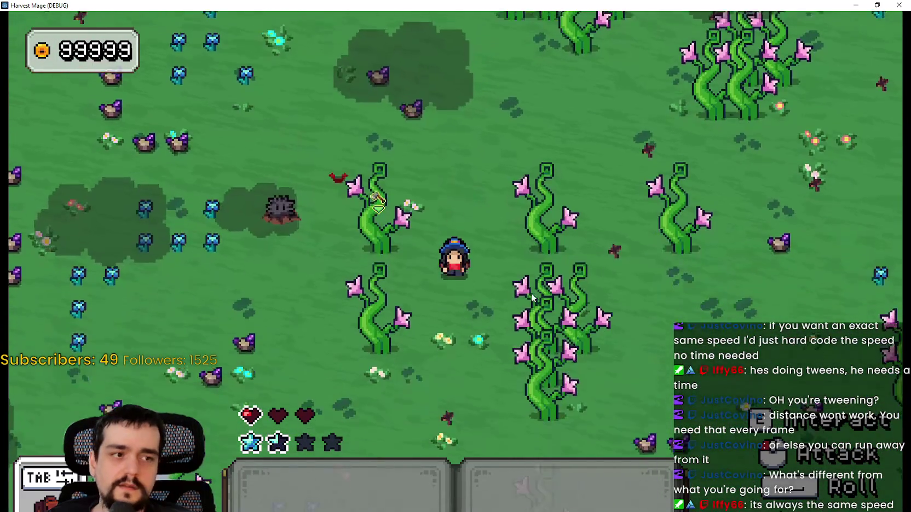
key("a")
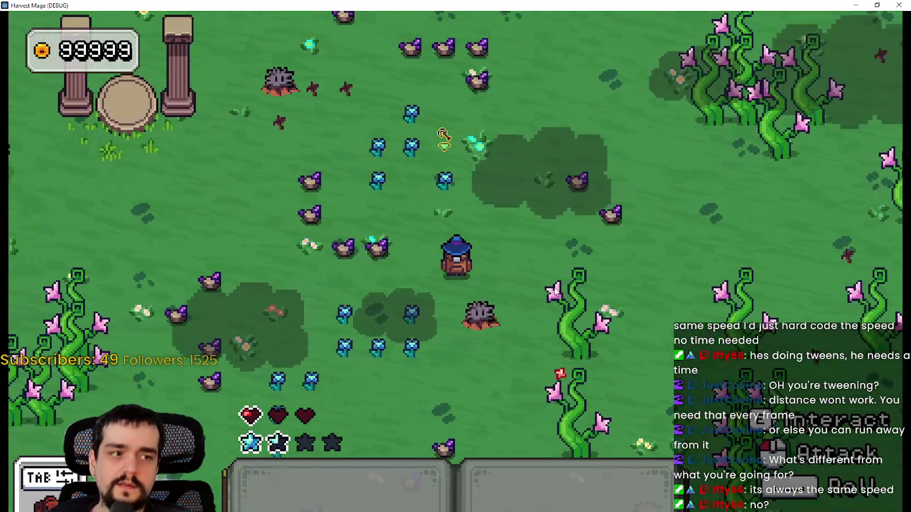
key("d")
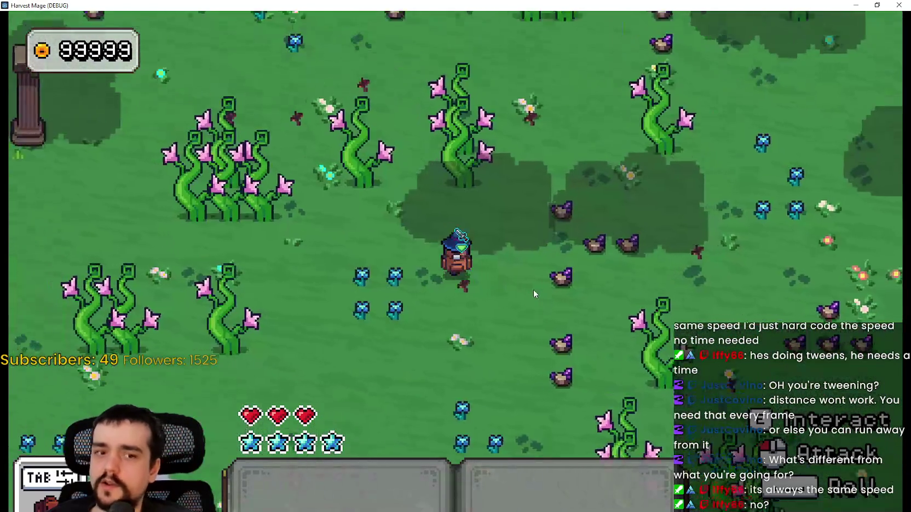
Step: Walk back and forth across the flower field between the pillars and the spiky bush
key("a")
key("d")
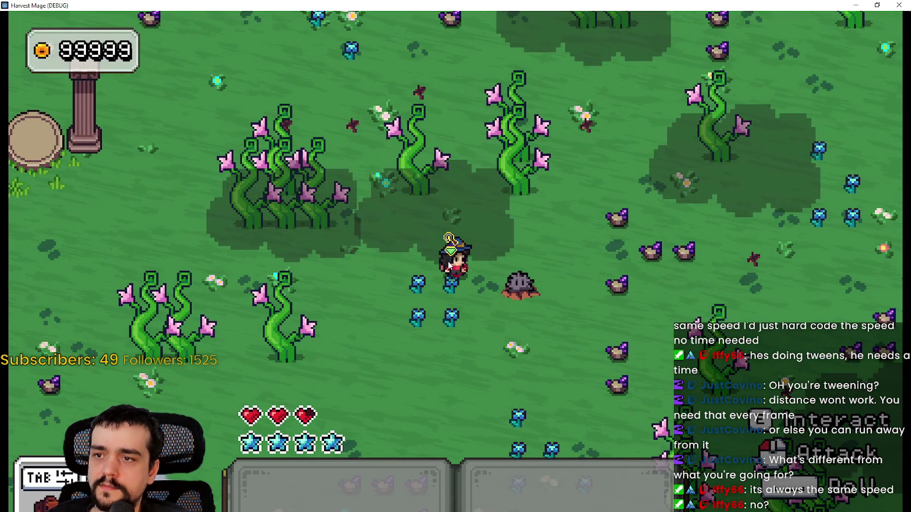
key("a")
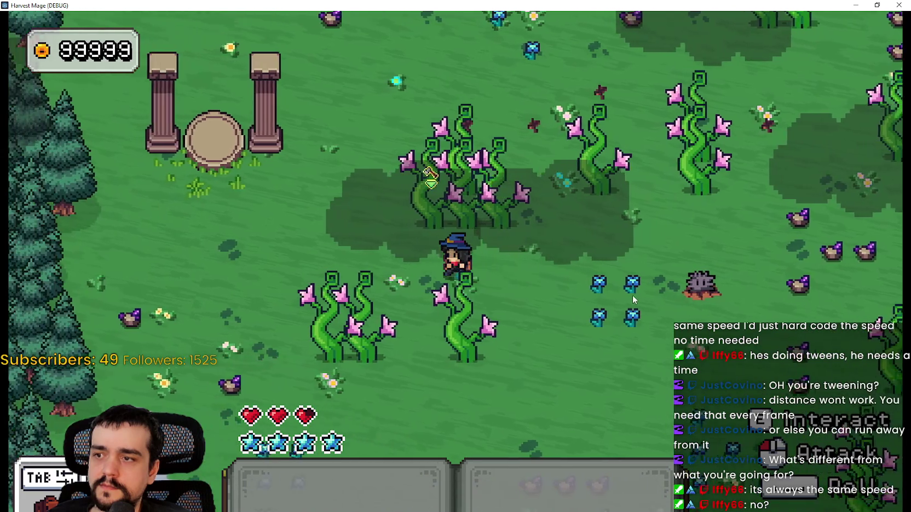
key("a")
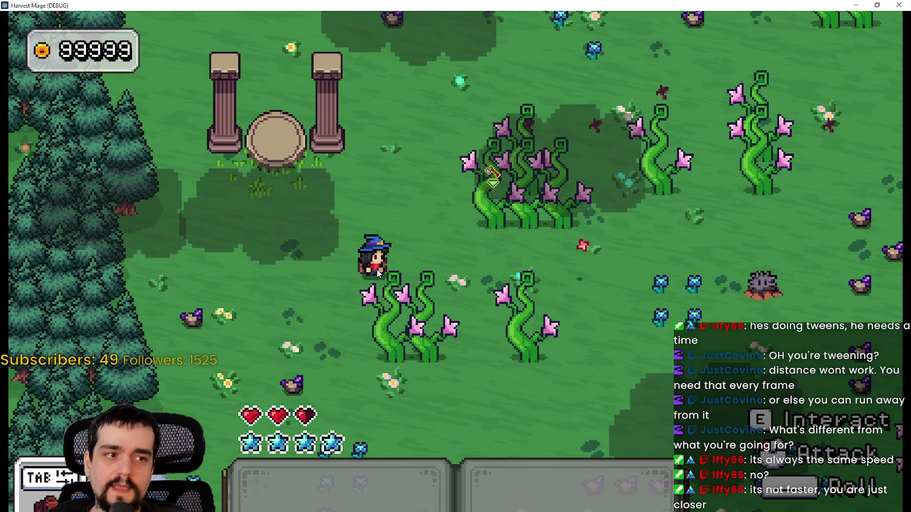
key("d")
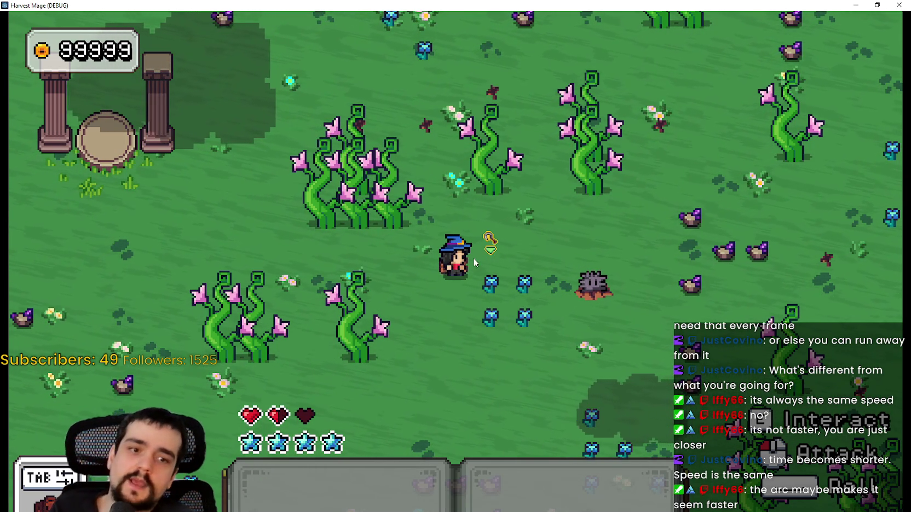
key("d")
key("a")
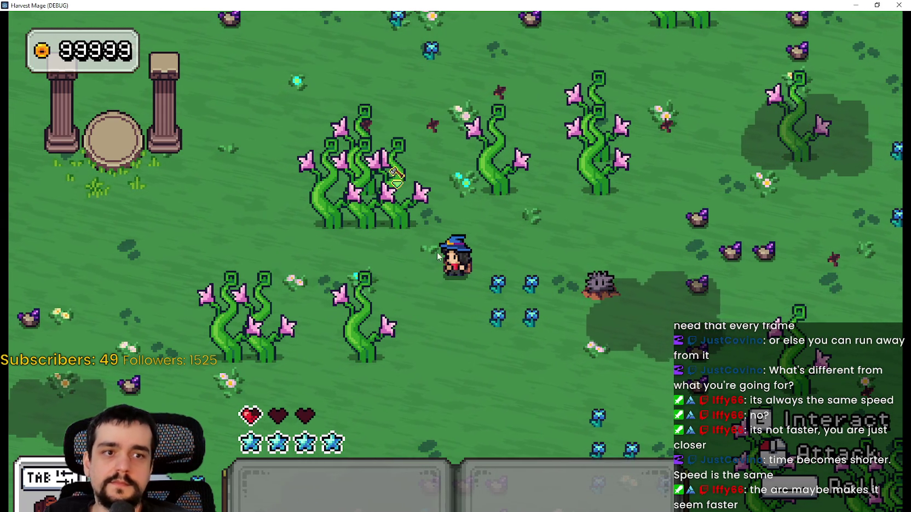
key("d")
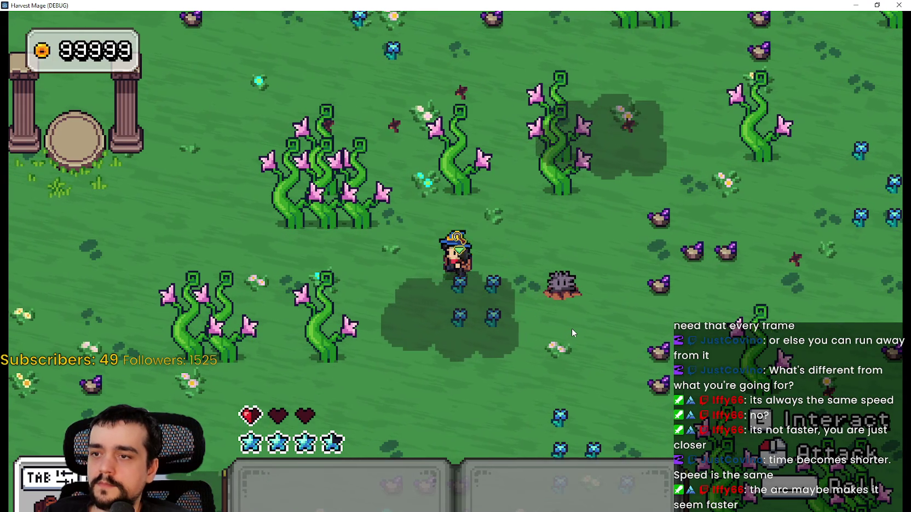
Step: Walk the mage back and forth across the flower field near the rock monster
key("d")
key("s")
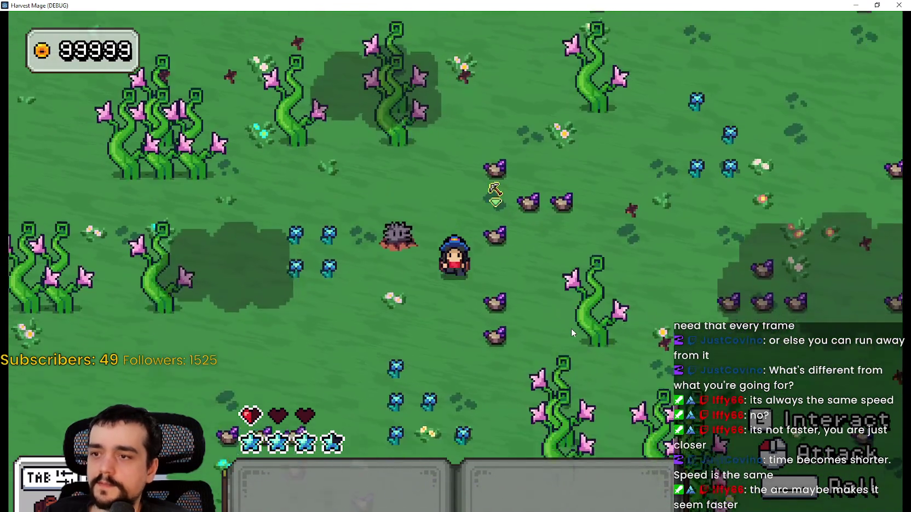
key("a")
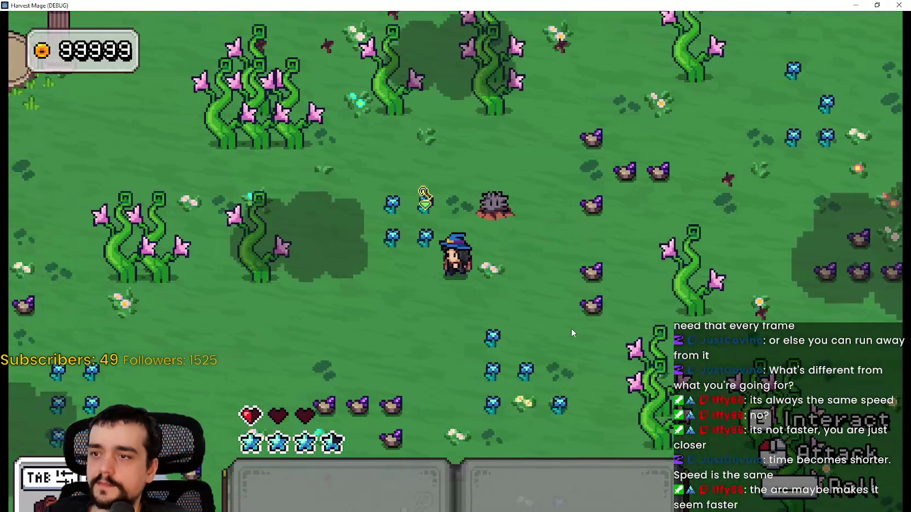
key("a")
key("w")
key("d")
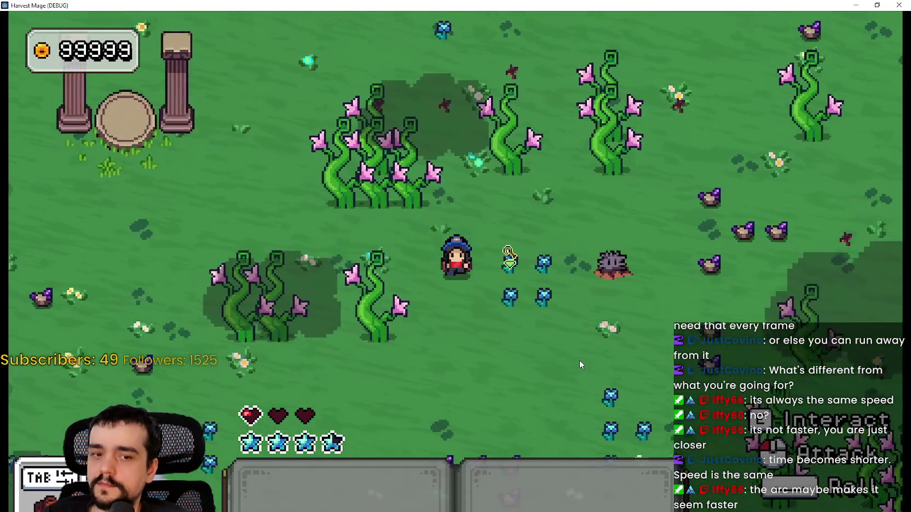
key("d")
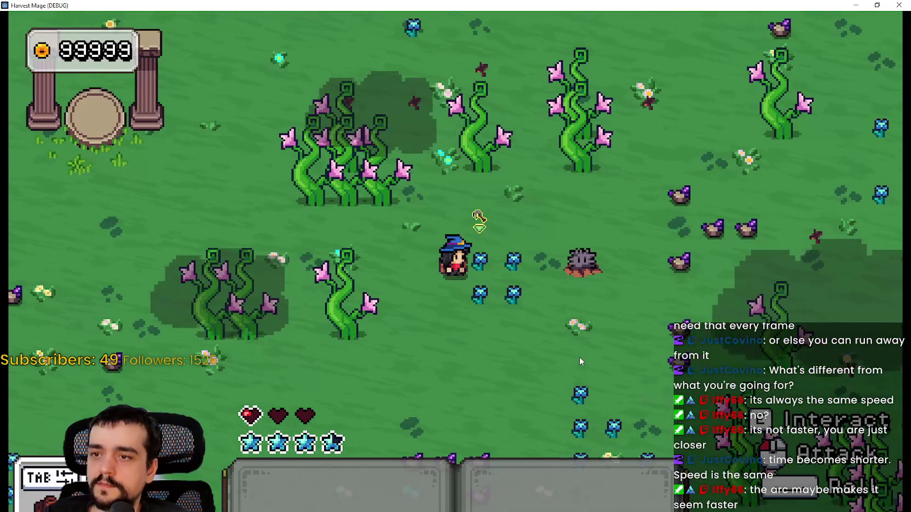
key("w")
key("d")
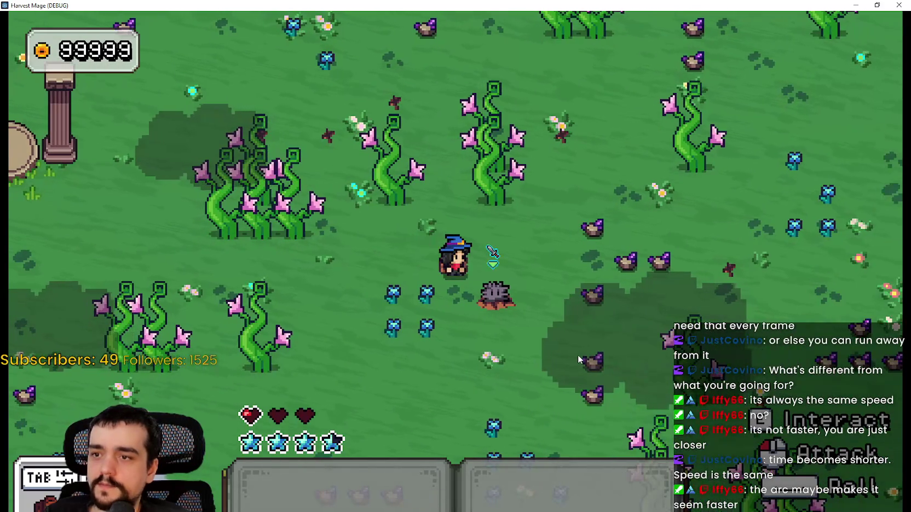
key("d")
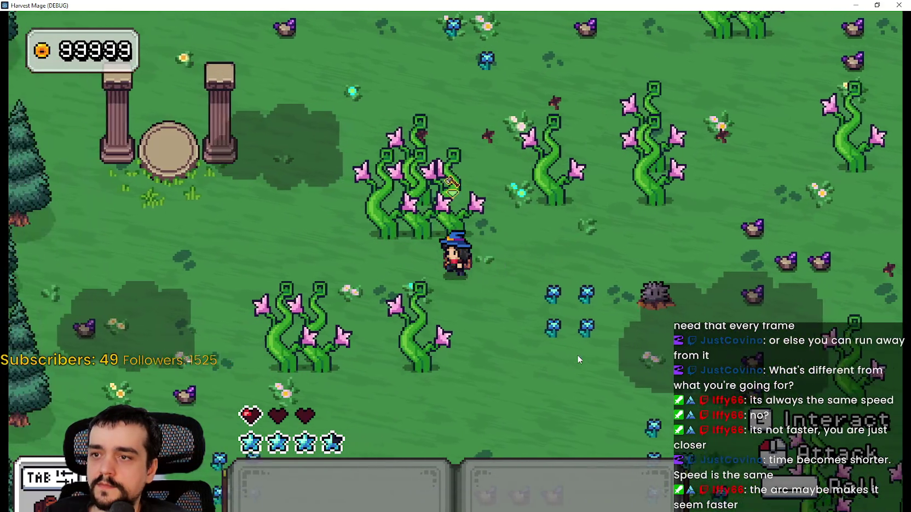
key("d")
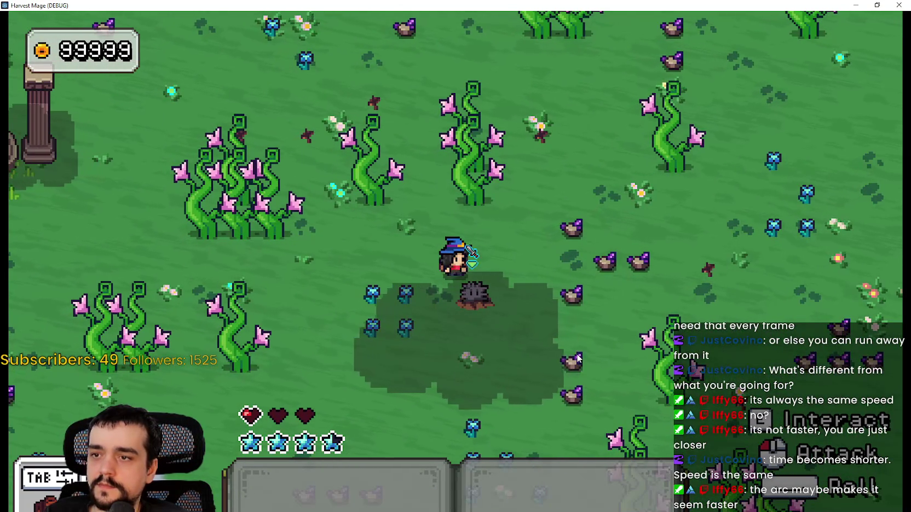
key("s")
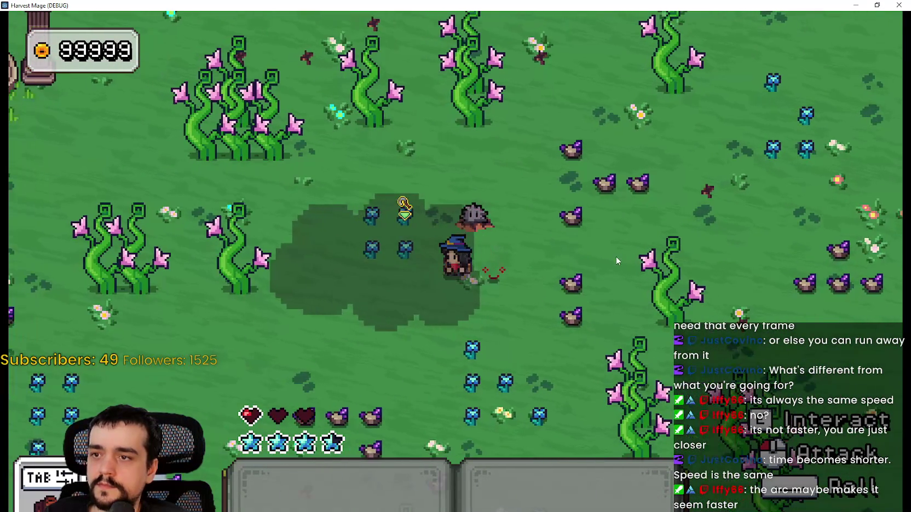
Step: Approach the rock monster and dodge its arcing spike projectiles
key("w")
key("a")
key("a")
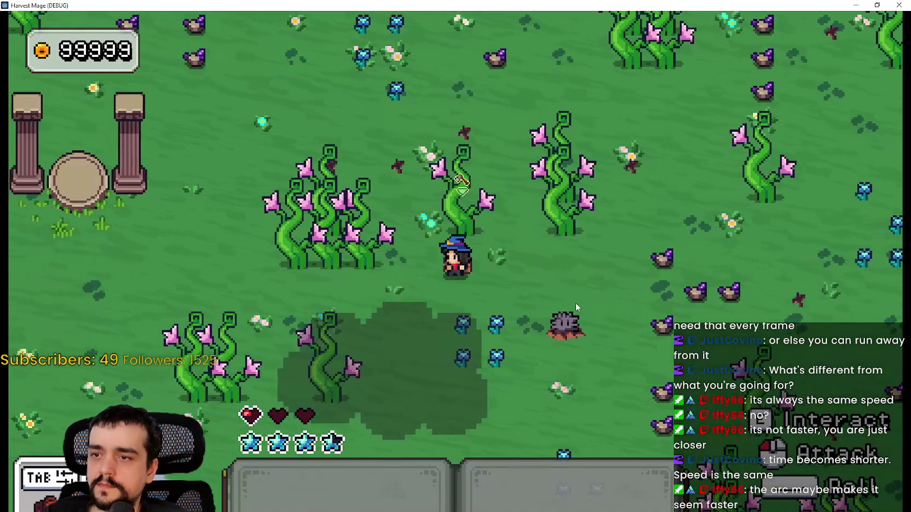
key("s")
key("d")
key("a")
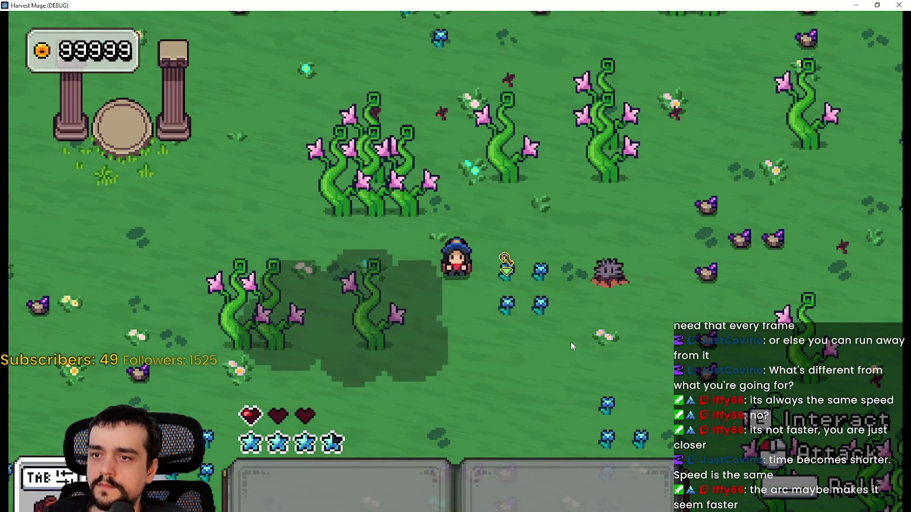
key("s")
key("d")
key("d")
key("w")
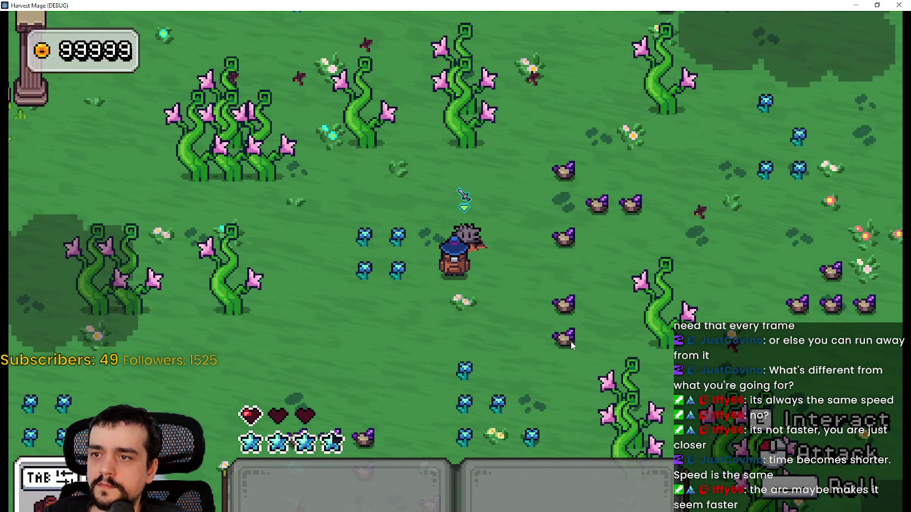
key("s")
key("d")
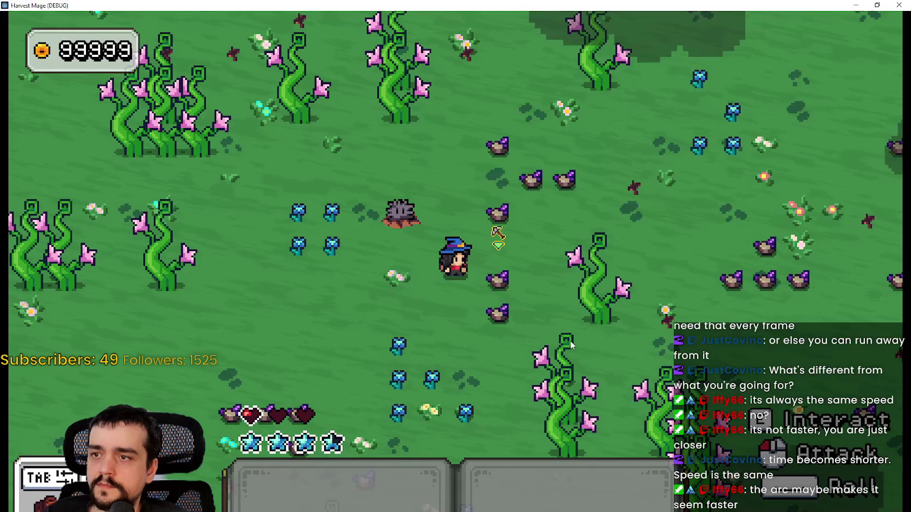
Step: Circle around the monster, then leave the field for the village
key("w")
key("a")
key("s")
key("a")
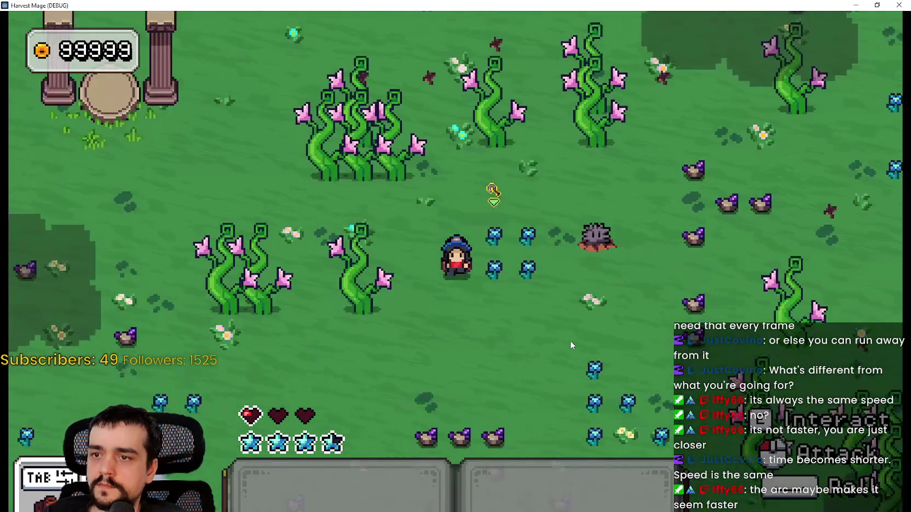
key("d")
key("w")
key("r")
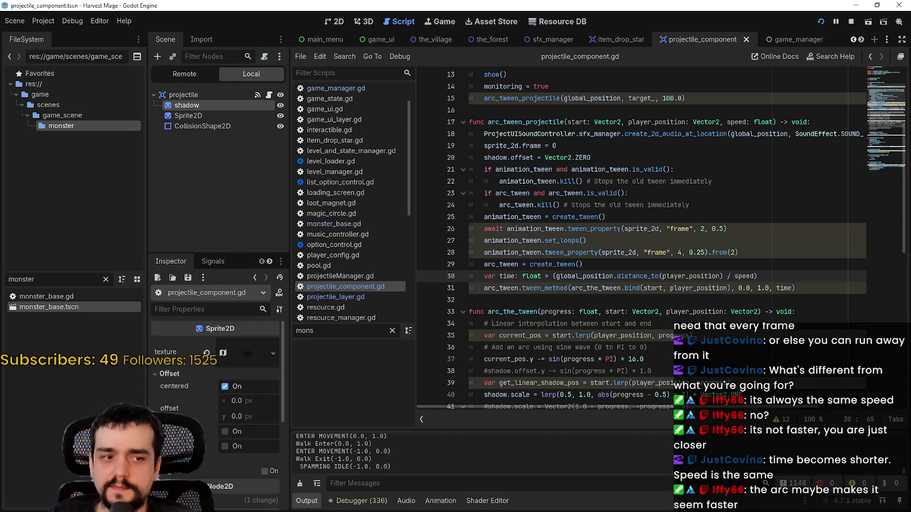
Step: Close the game and review the projectile root node's z_index in the Inspector
key("F8")
left_click(211, 96)
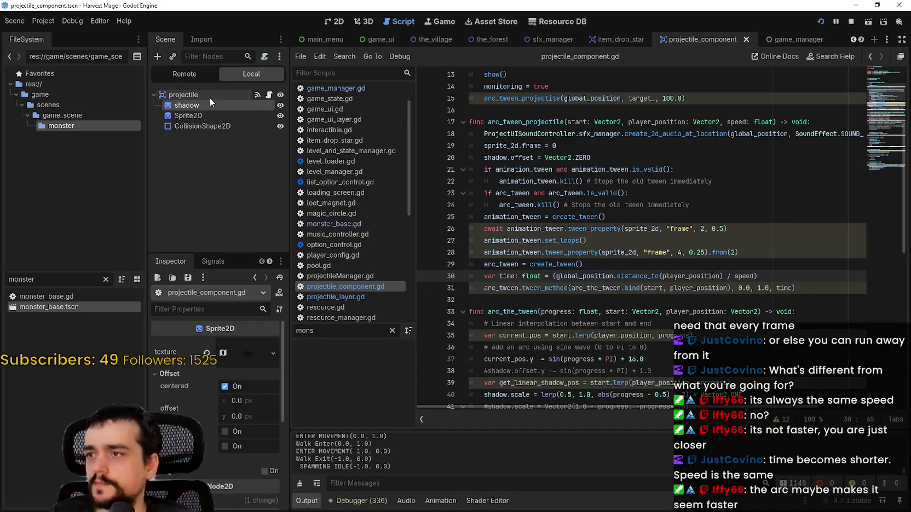
scroll(206, 461, "down", 5)
scroll(205, 459, "down", 3)
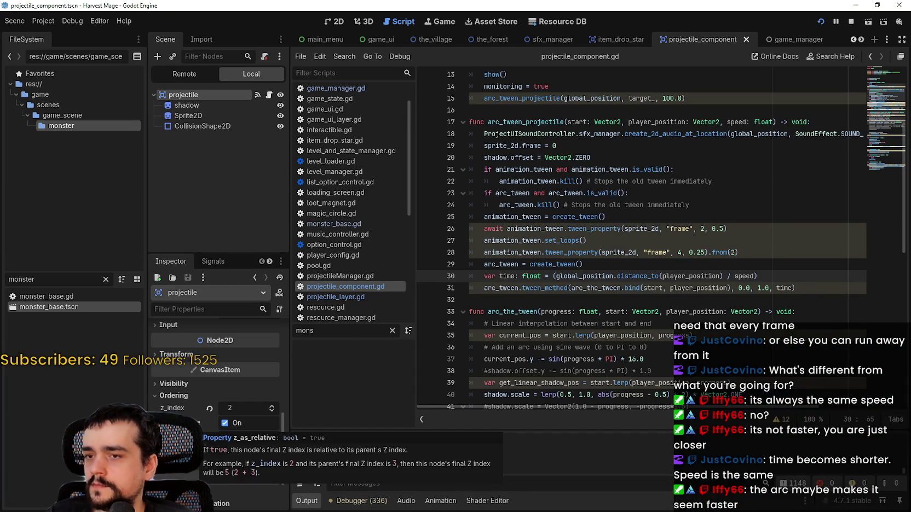
Step: Examine the awaited frame tween statement on line 26
left_click(609, 266)
mouse_move(728, 228)
left_mouse_down()
mouse_move(485, 216)
mouse_move(477, 227)
left_mouse_up()
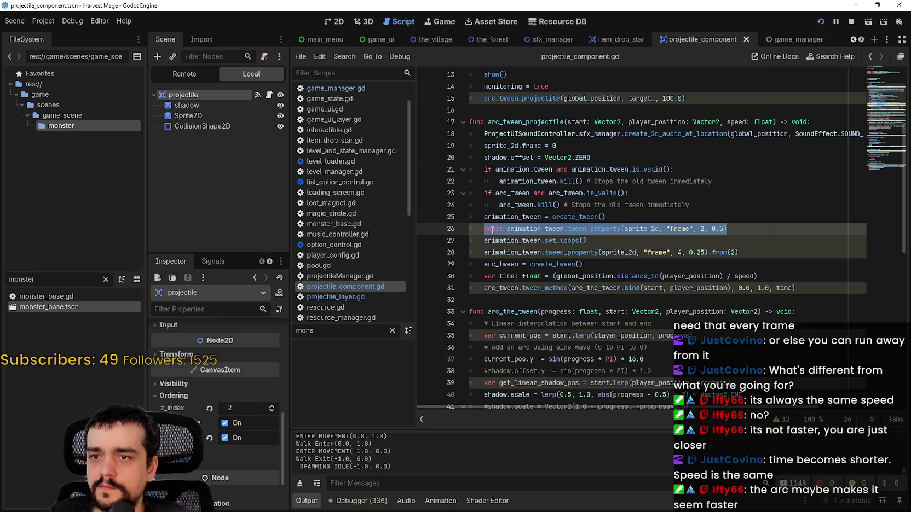
scroll(546, 294, "down", 3)
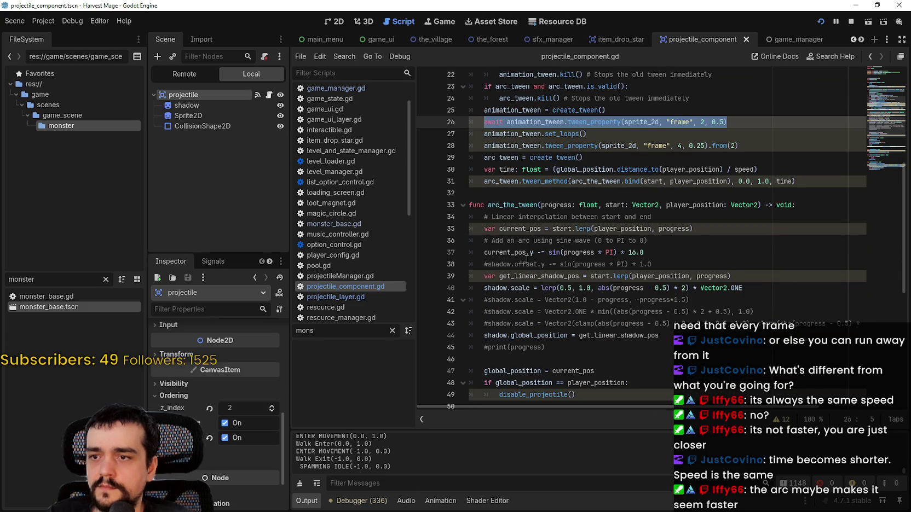
scroll(527, 260, "up", 2)
left_click(522, 201)
left_click_drag(729, 192, 480, 186)
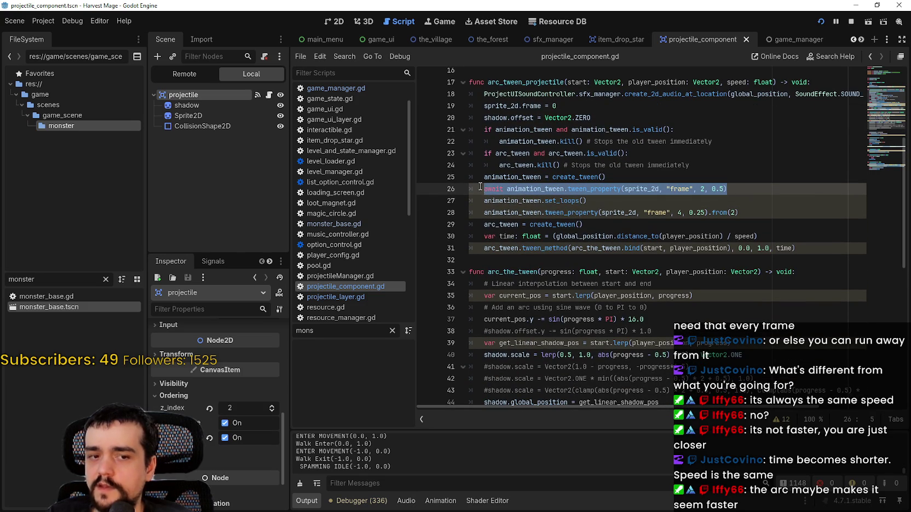
left_click_drag(737, 192, 484, 188)
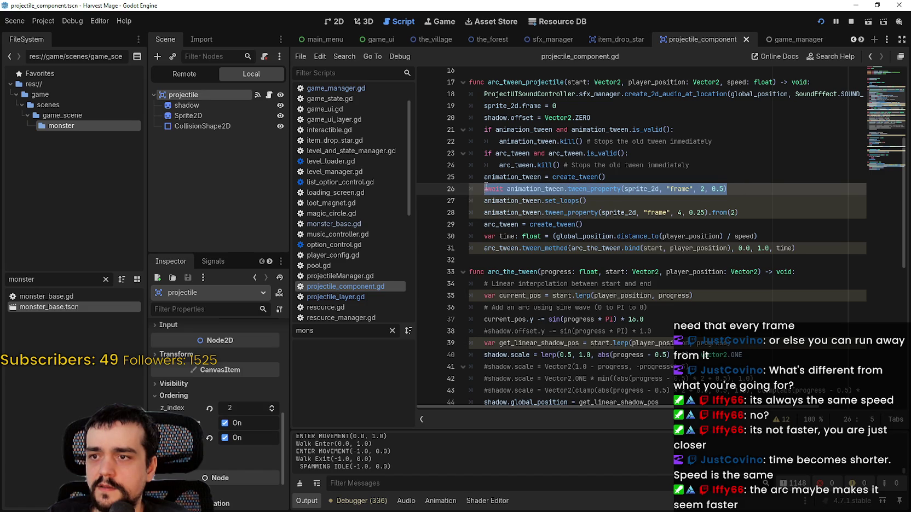
double_click(496, 186)
Step: Lower the fire() projectile speed from 100.0 to 20.0 and rerun the game
left_click(743, 184)
scroll(734, 189, "up", 5)
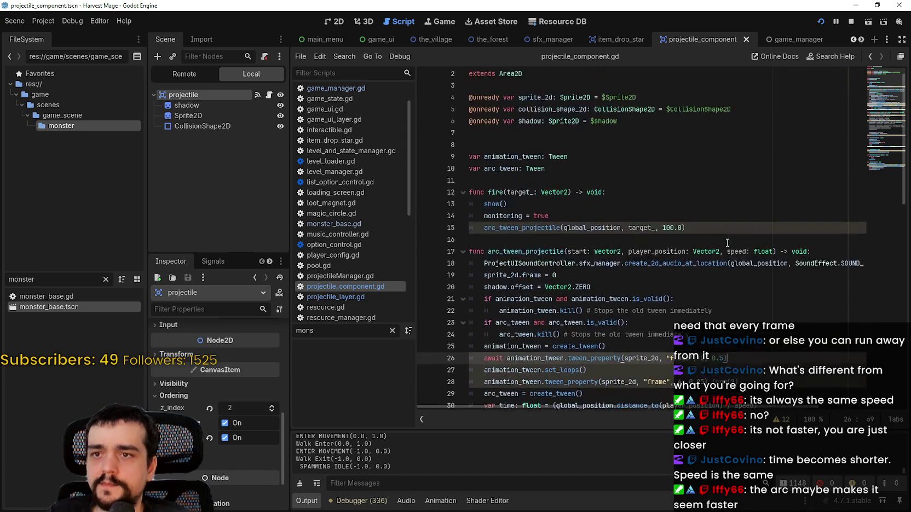
double_click(669, 241)
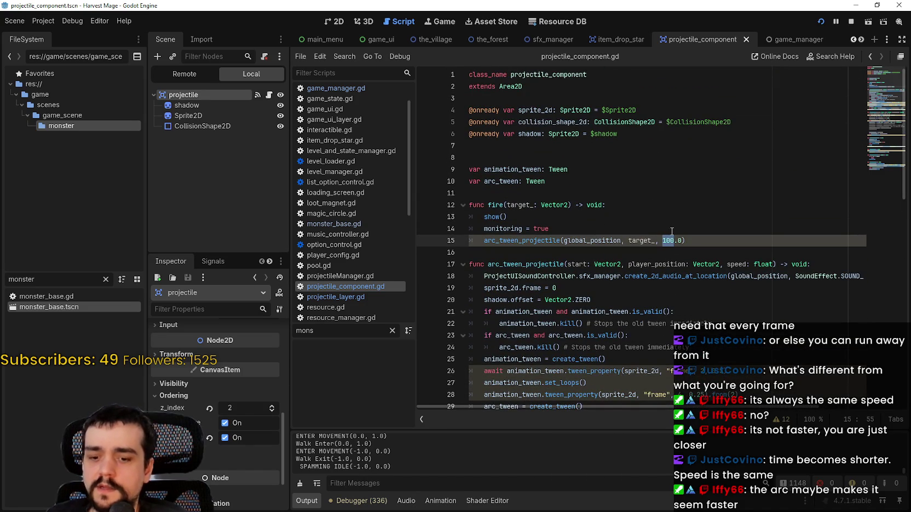
type("20")
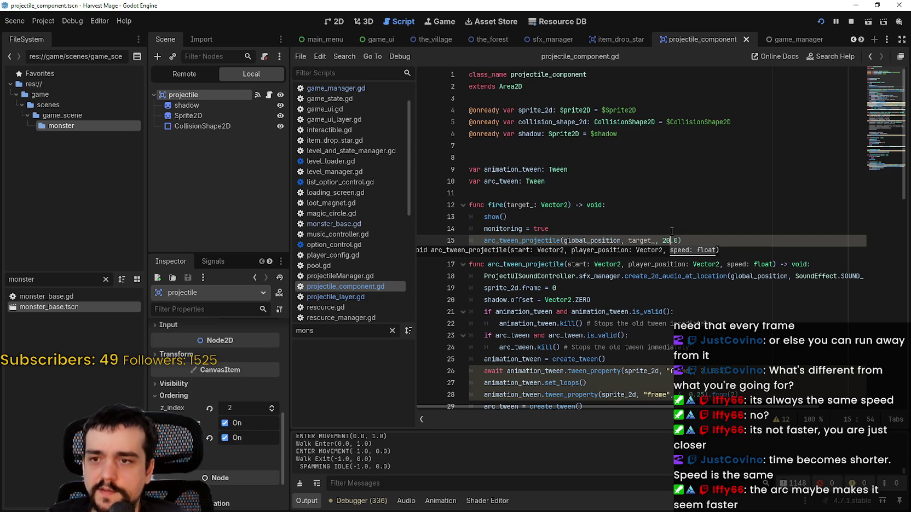
key("F5")
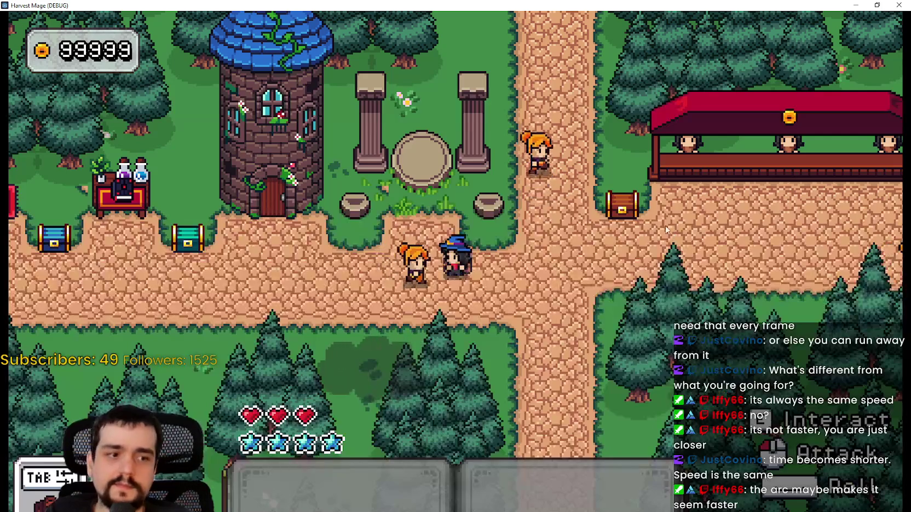
Step: Walk into the flower field to watch the slowed spike projectile, then return to the script
key("w")
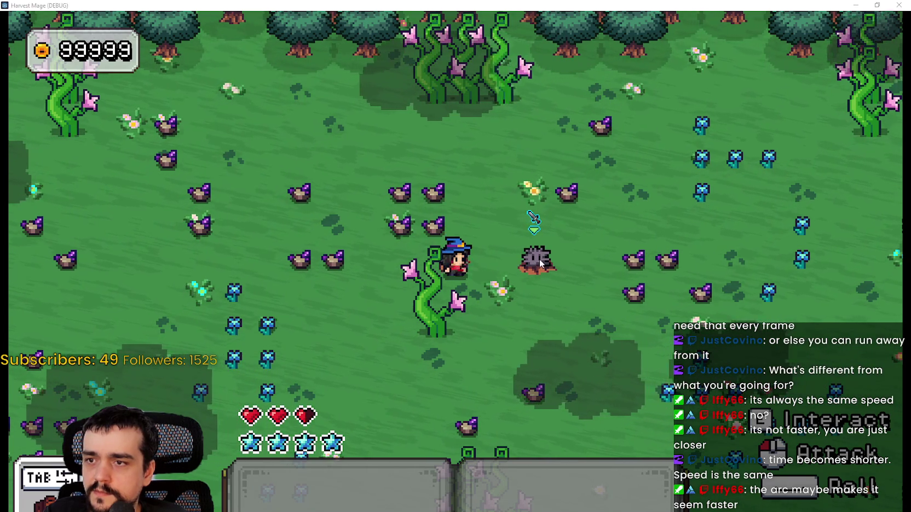
key("alt+Tab")
scroll(619, 247, "down", 3)
left_click(600, 286)
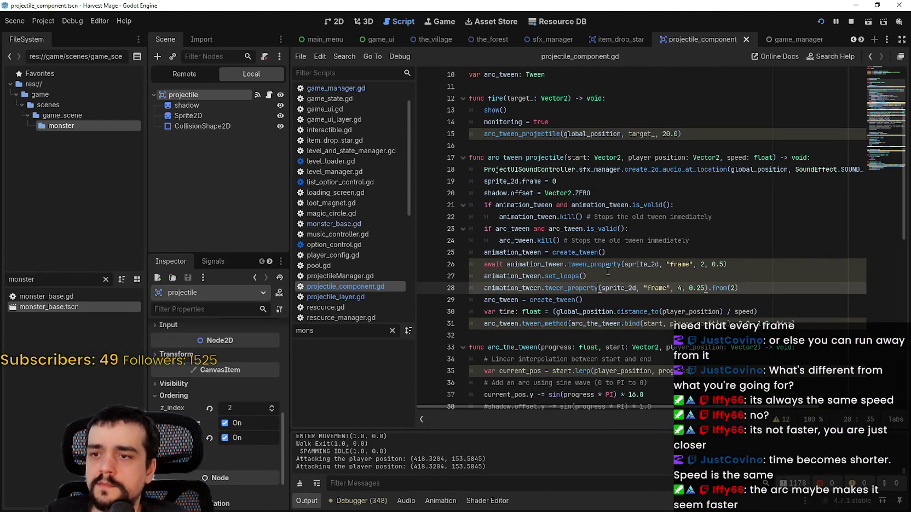
Step: Set breakpoints on lines 25 and 26 and continue execution to them
left_click(608, 275)
left_click(487, 264)
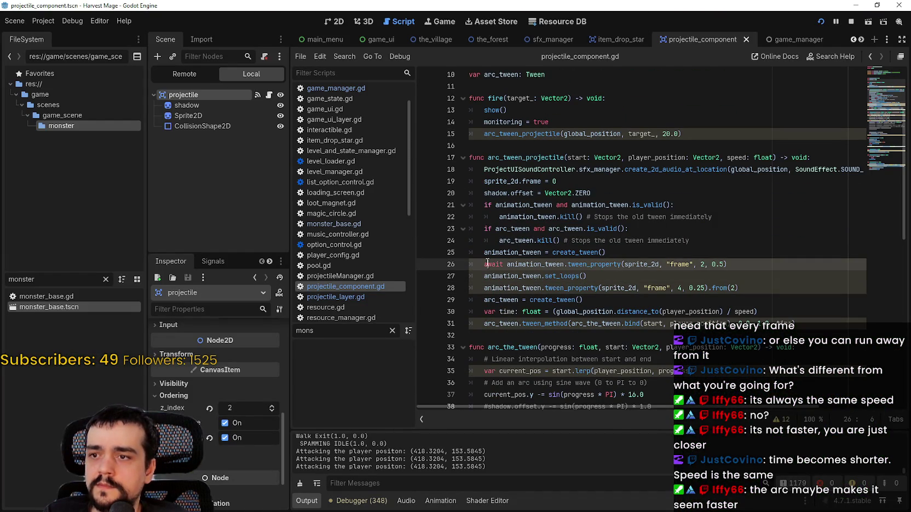
left_click(425, 264)
left_click(425, 252)
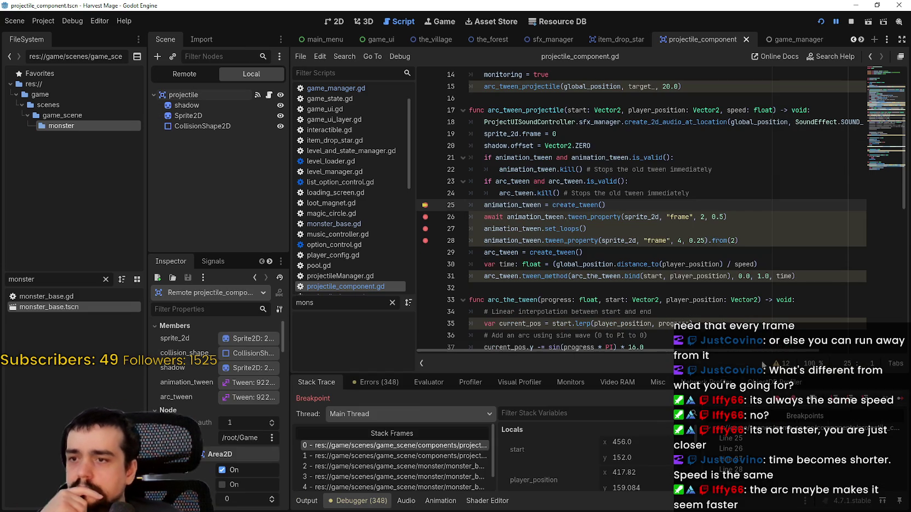
left_click(905, 403)
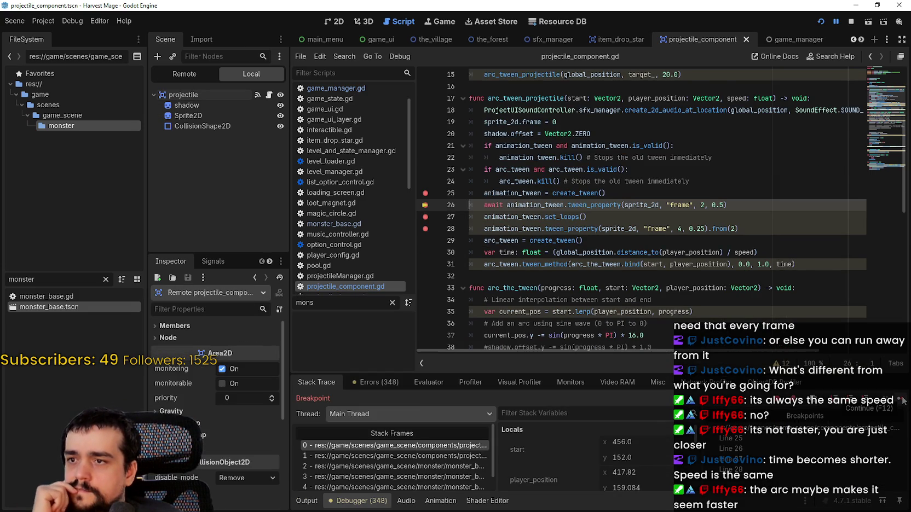
left_click(905, 403)
Step: Remove 'await' from the line 26 frame tween and save the script
mouse_move(727, 193)
left_mouse_down()
mouse_move(485, 193)
mouse_move(500, 193)
left_mouse_up()
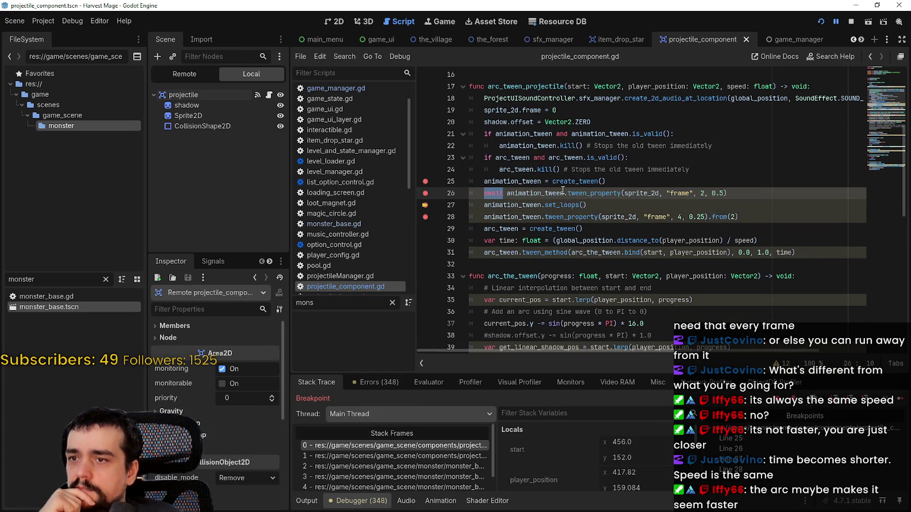
key("Delete")
key("Delete")
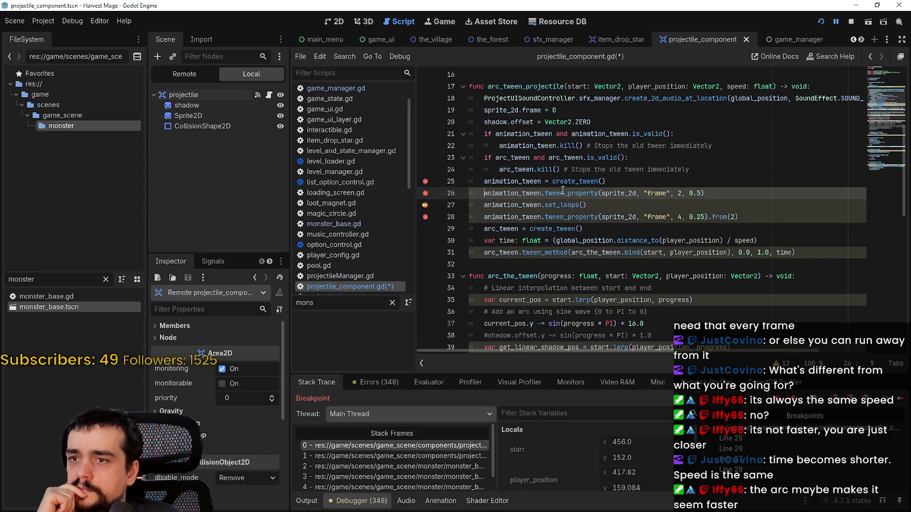
key("ctrl+s")
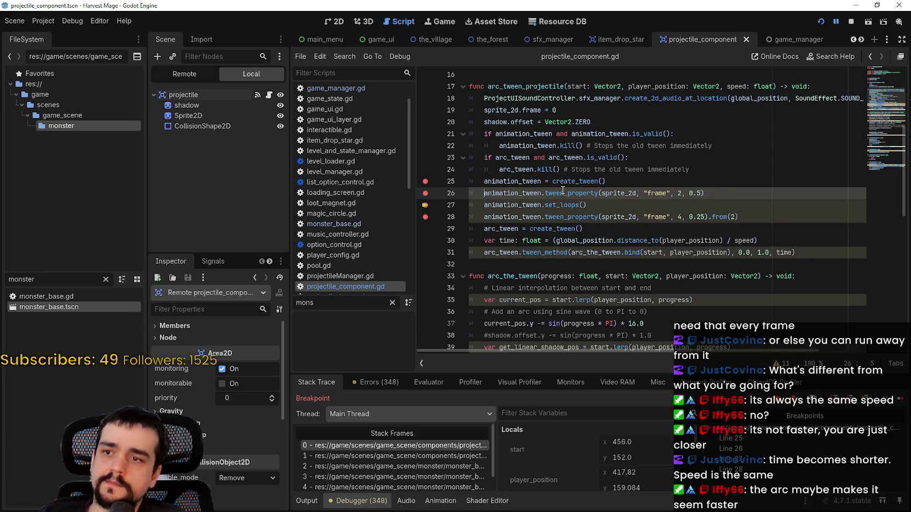
left_click(589, 229)
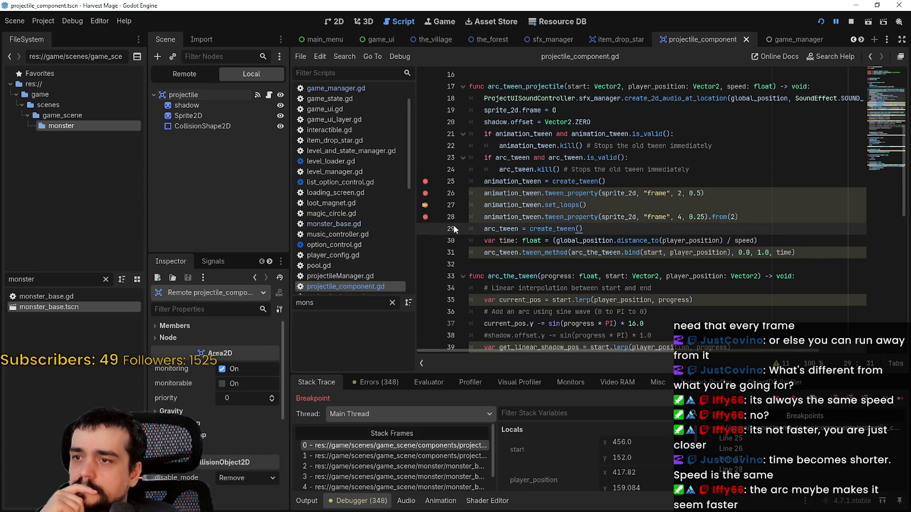
Step: Continue the game through the remaining breakpoints
left_click(904, 403)
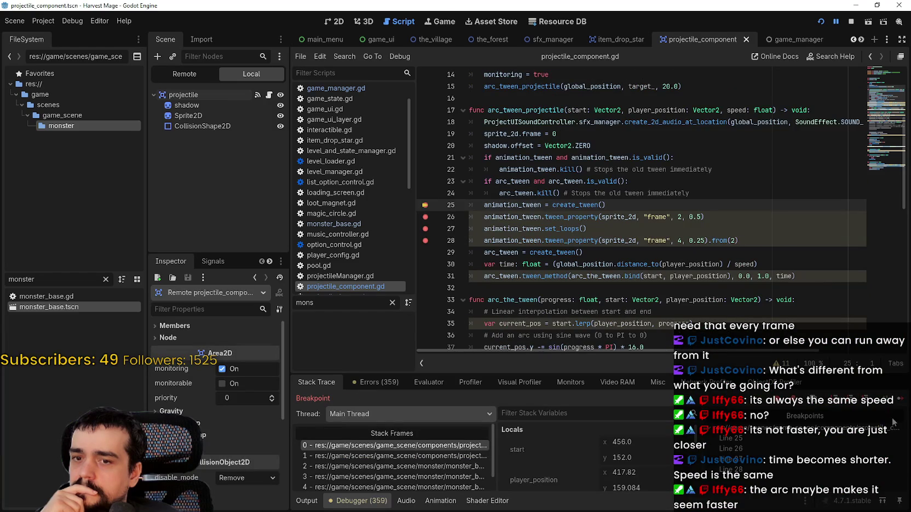
left_click(900, 402)
left_click(901, 401)
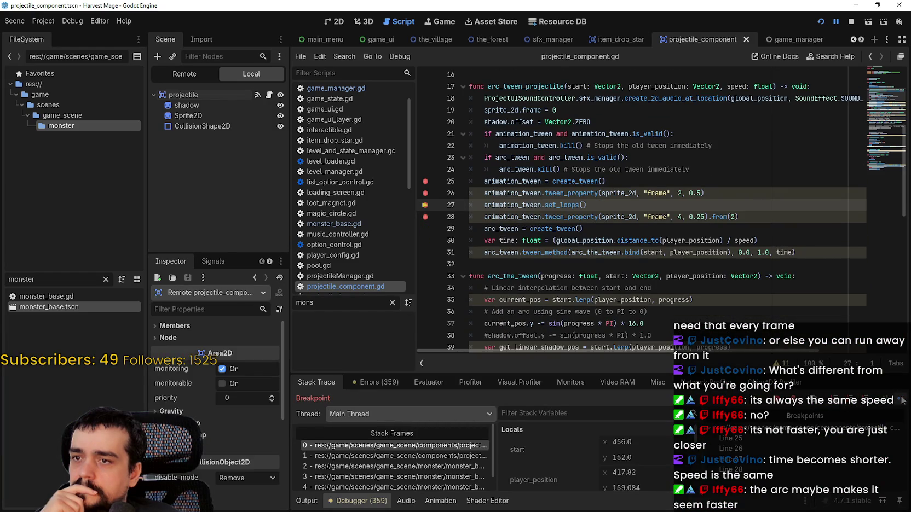
left_click(903, 401)
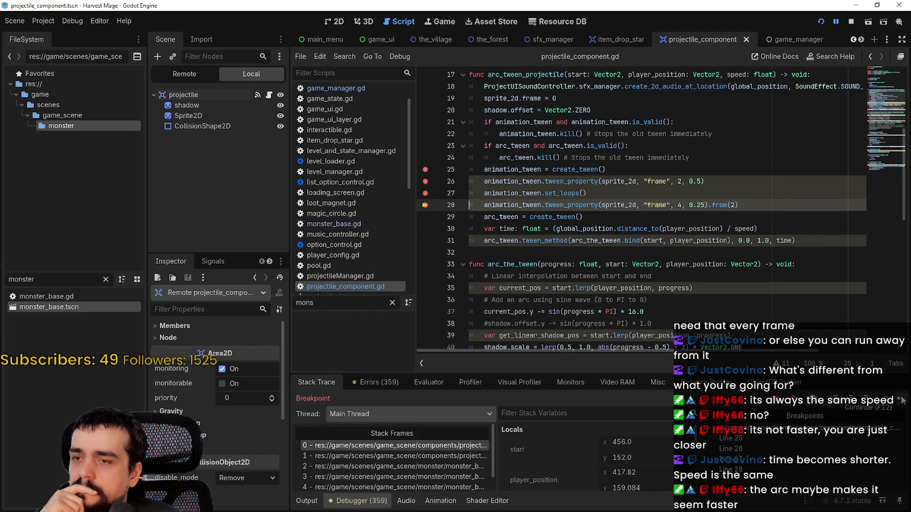
left_click(902, 401)
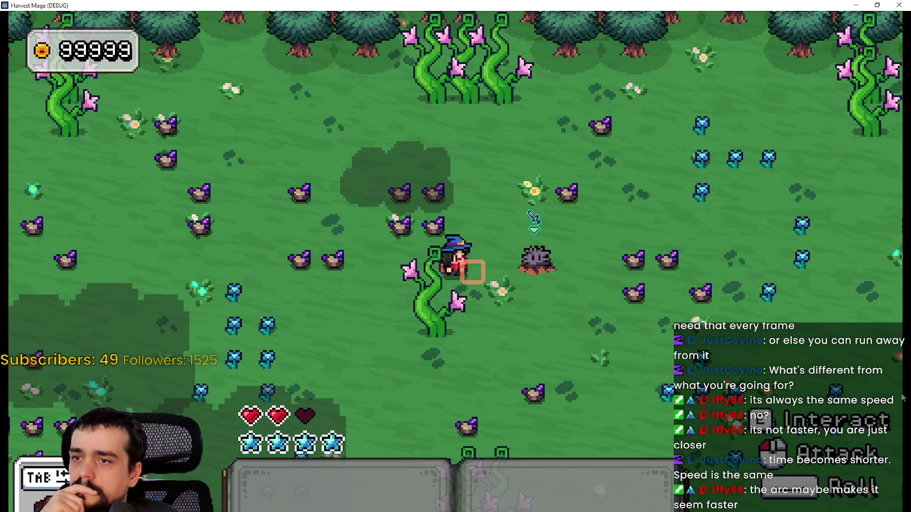
Step: Stop the running debug game
key("alt+Tab")
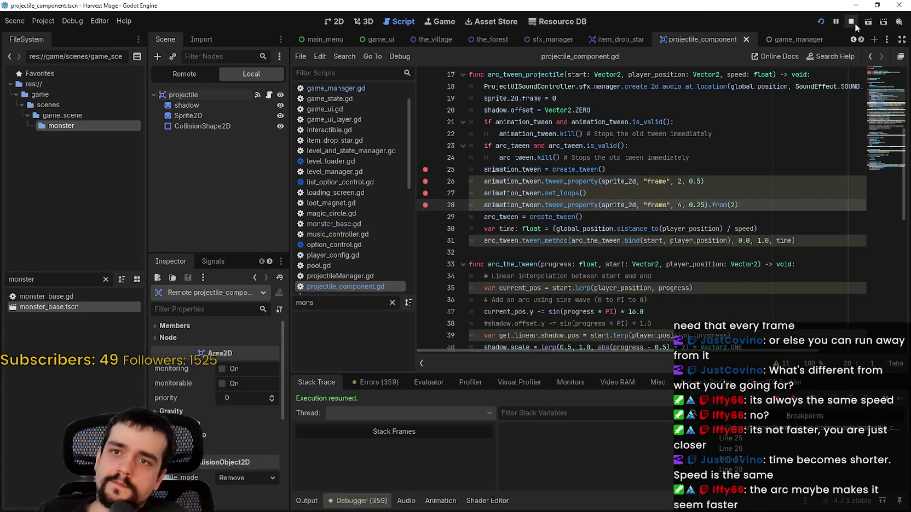
left_click(853, 22)
left_click(610, 215)
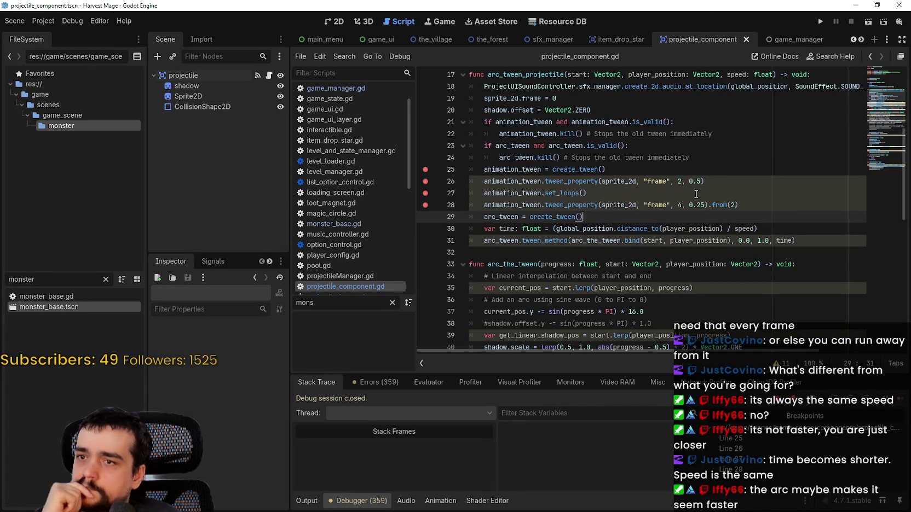
Step: Review the tween lines and add an empty line after the line 26 frame tween
left_click(714, 184)
scroll(701, 227, "up", 1)
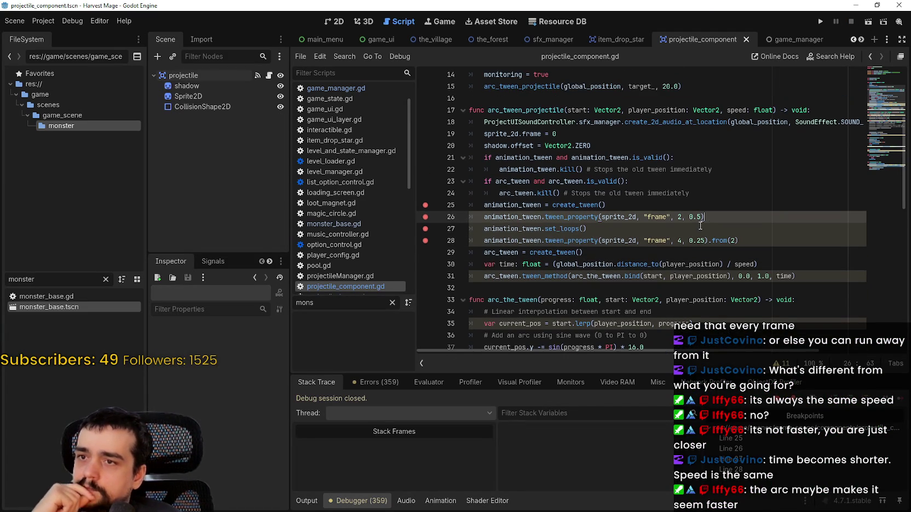
scroll(711, 197, "down", 1)
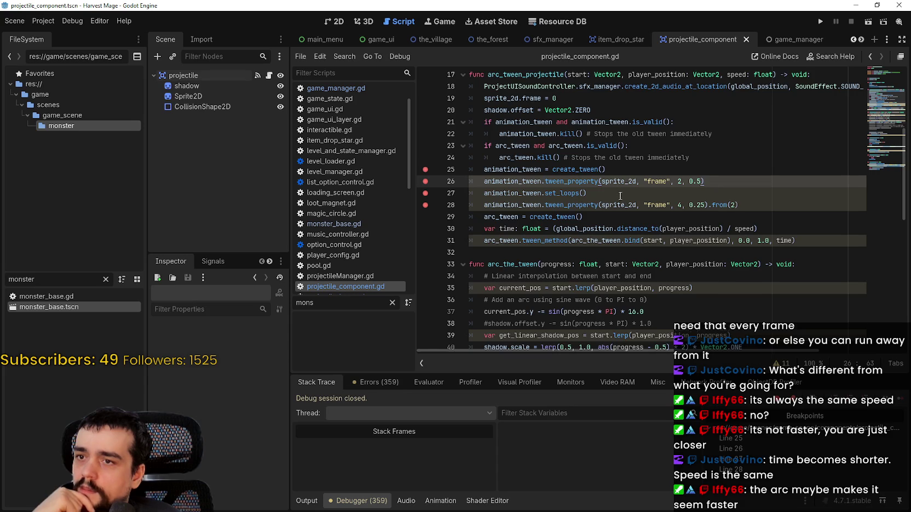
scroll(621, 196, "down", 1)
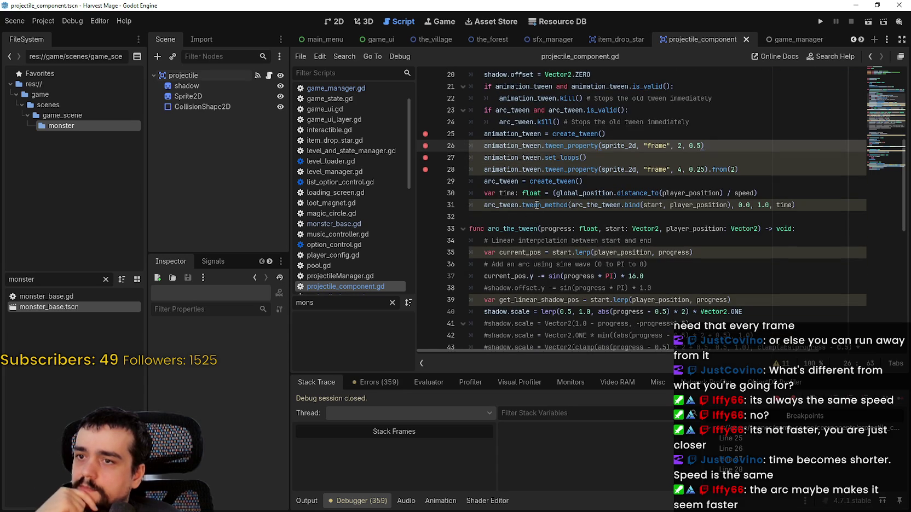
left_click_drag(822, 204, 464, 165)
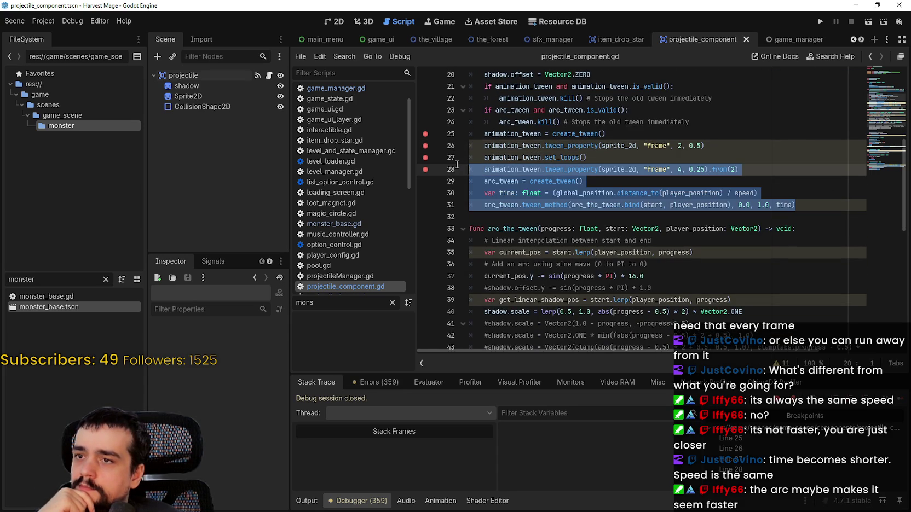
mouse_move(457, 164)
left_mouse_down()
mouse_move(456, 146)
mouse_move(456, 154)
left_mouse_up()
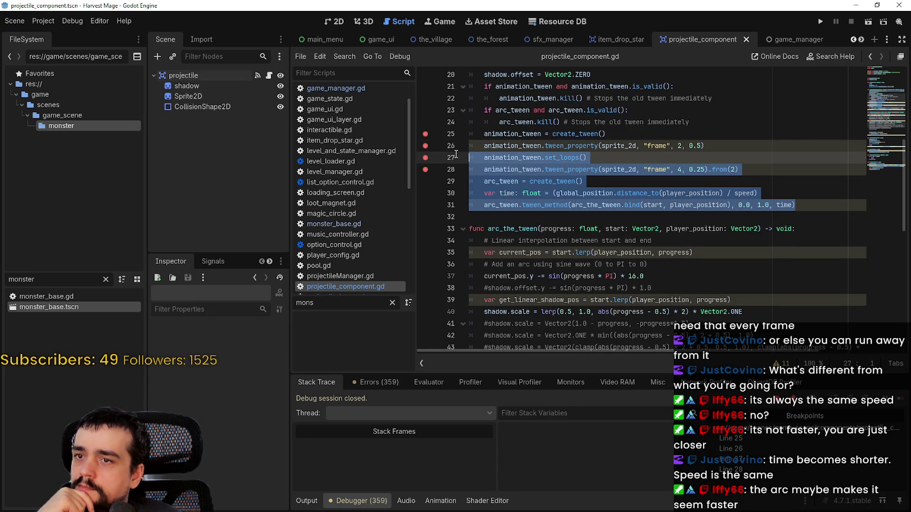
left_click_drag(730, 146, 484, 146)
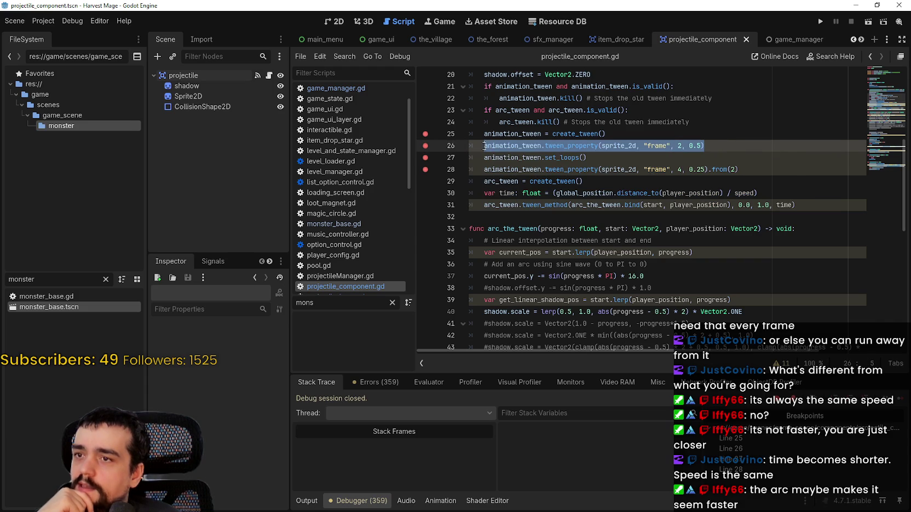
mouse_move(808, 206)
left_mouse_down()
mouse_move(482, 192)
mouse_move(451, 159)
left_mouse_up()
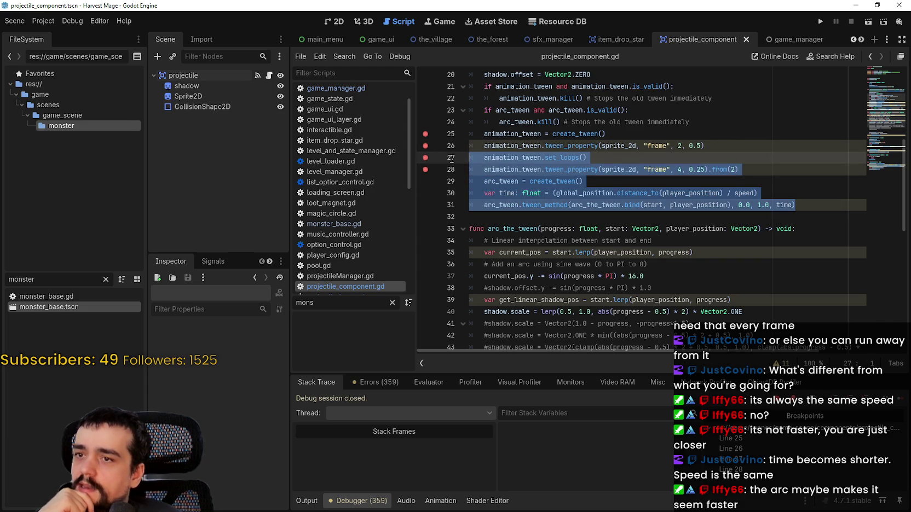
left_click(730, 144)
key("Return")
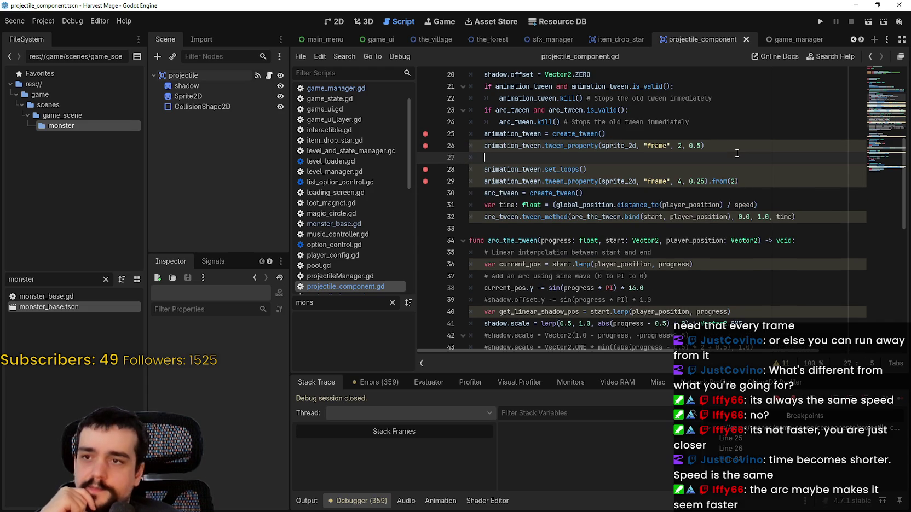
Step: Add '#play this first' above create_tween() and '#play this second' above set_loops()
left_click(721, 121)
key("Return")
type("#play this first")
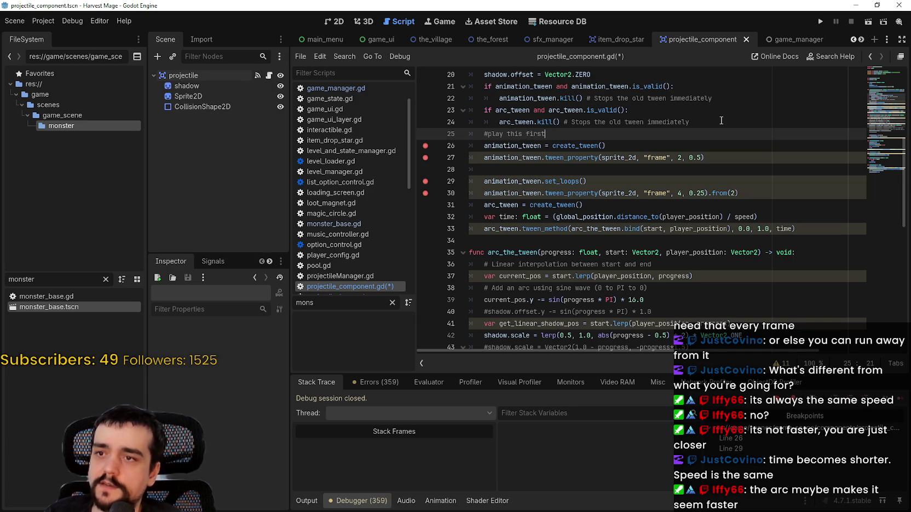
left_click(679, 170)
type("#play this second")
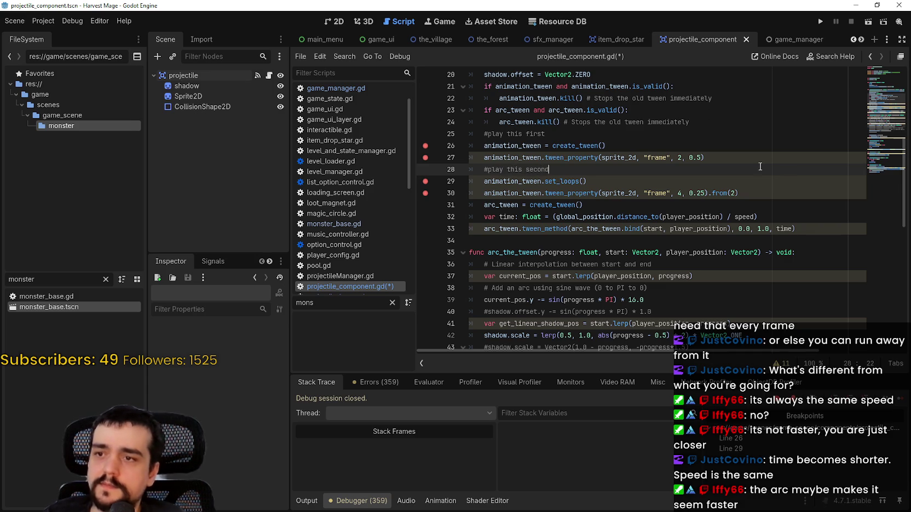
left_click_drag(814, 229, 585, 205)
left_click_drag(466, 190, 451, 183)
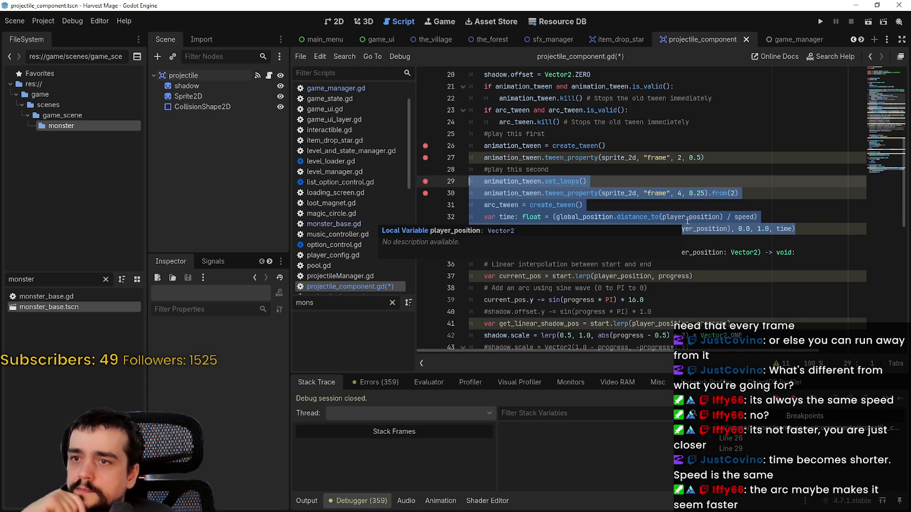
scroll(688, 220, "up", 1)
scroll(751, 179, "down", 1)
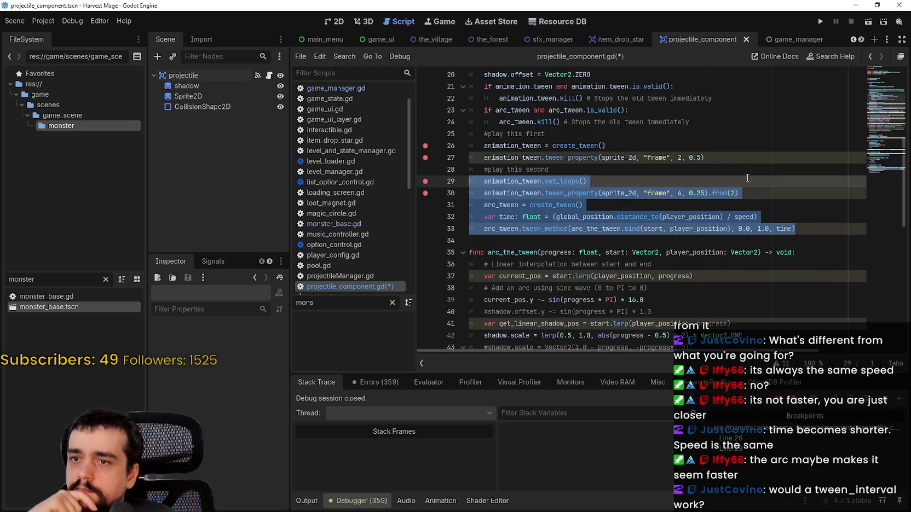
Step: Try typing an interval call after the first frame tween, then remove the partial text
left_click(721, 157)
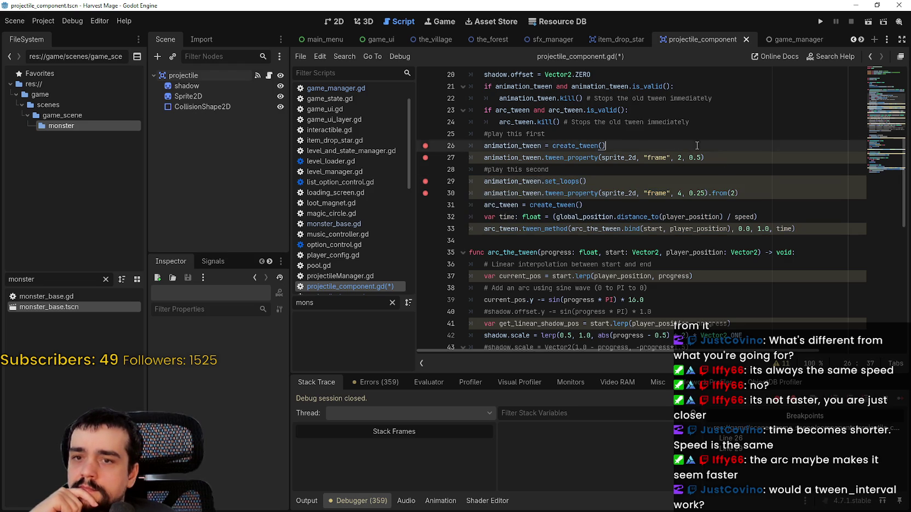
type(".tw")
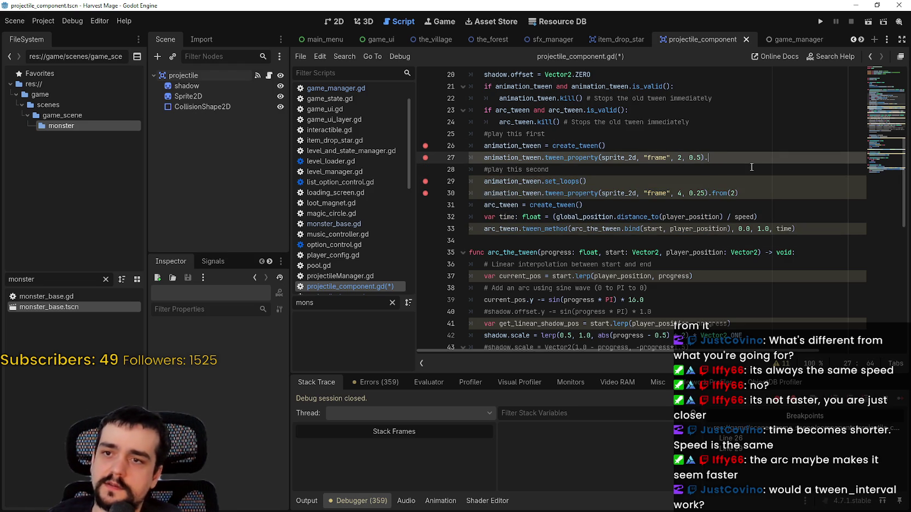
left_click(718, 141)
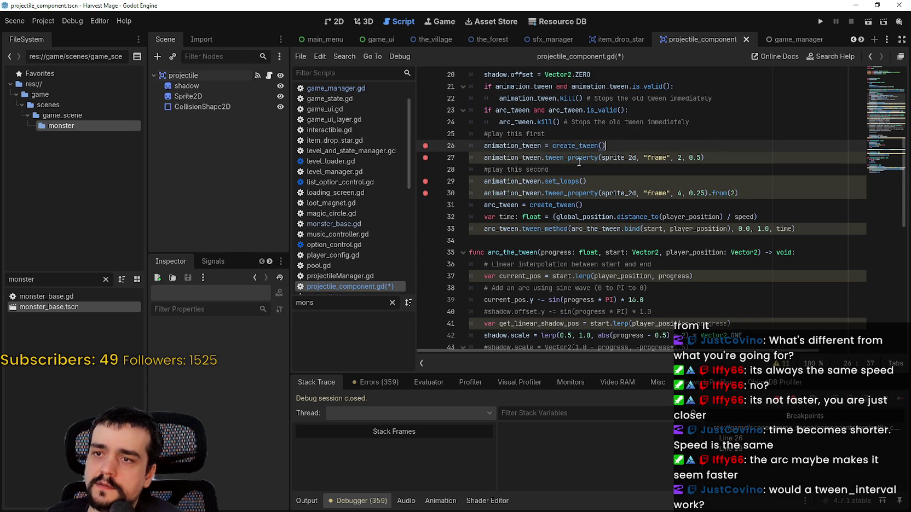
mouse_move(579, 160)
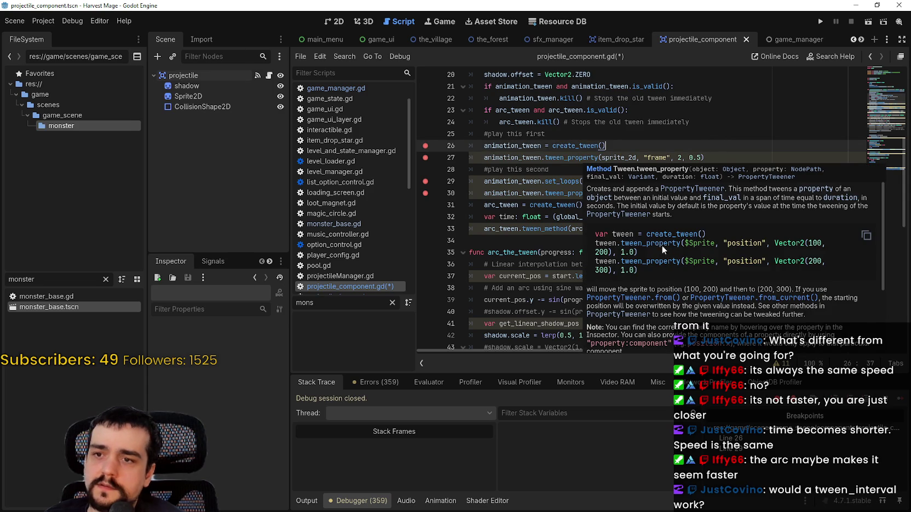
scroll(667, 249, "down", 3)
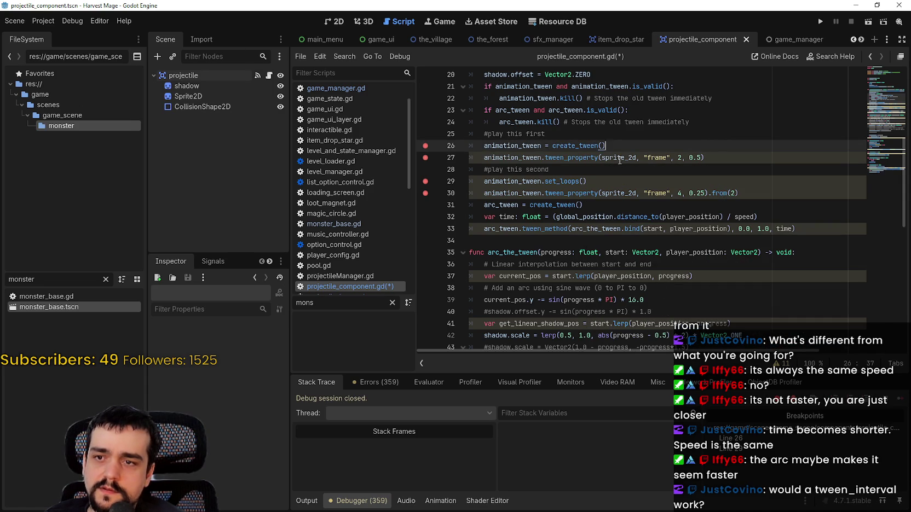
left_click(736, 160)
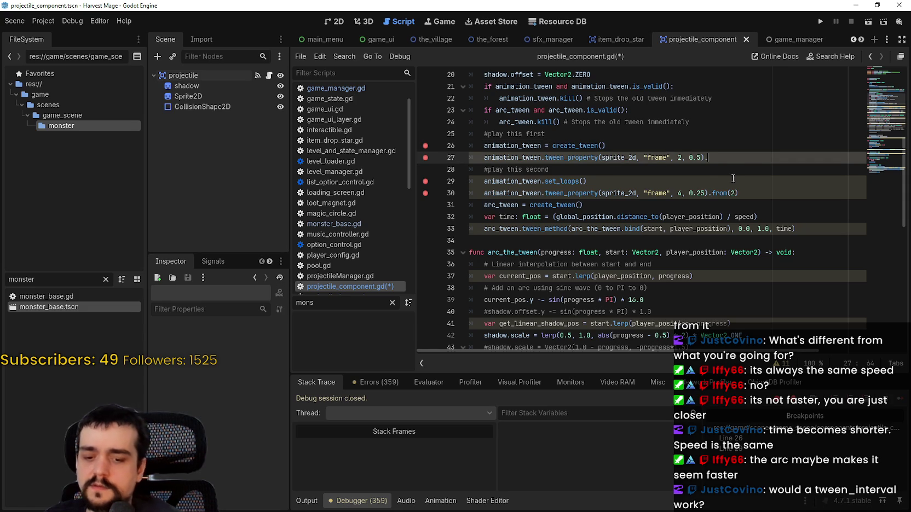
type("inter")
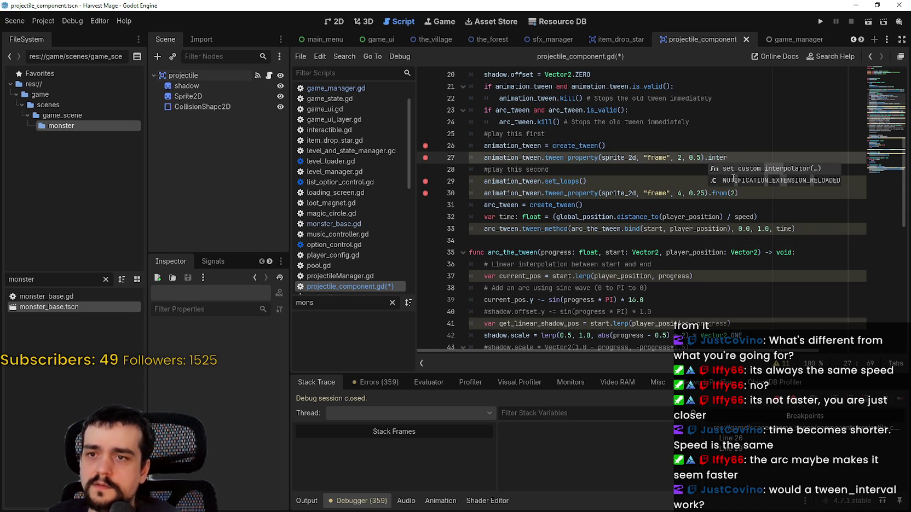
key("BackSpace")
key("BackSpace")
key("BackSpace")
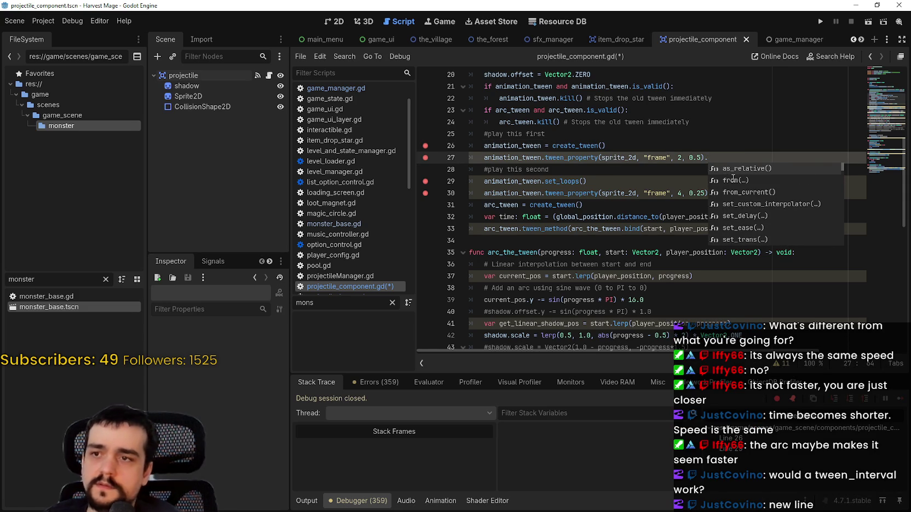
key("BackSpace")
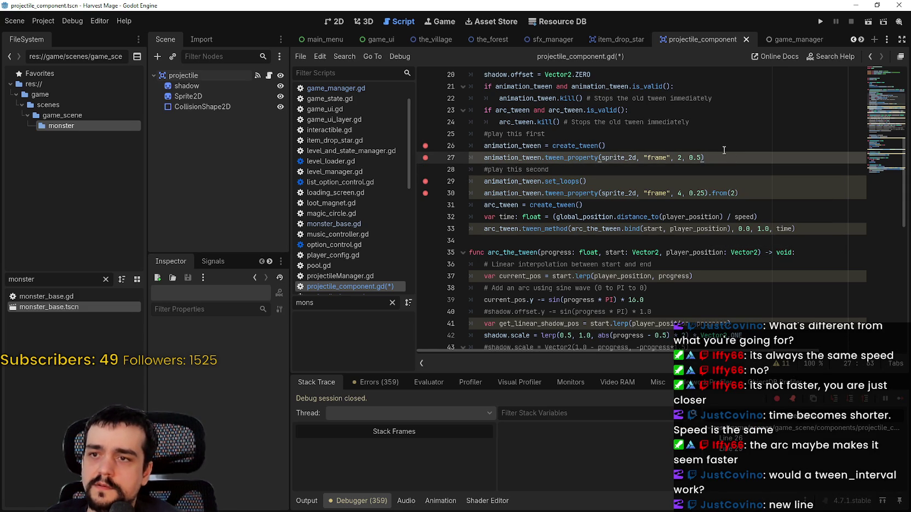
Step: Add animation_tween.tween_interval(0.5) on a new line after the first frame tween
key("Return")
type("animation_tween")
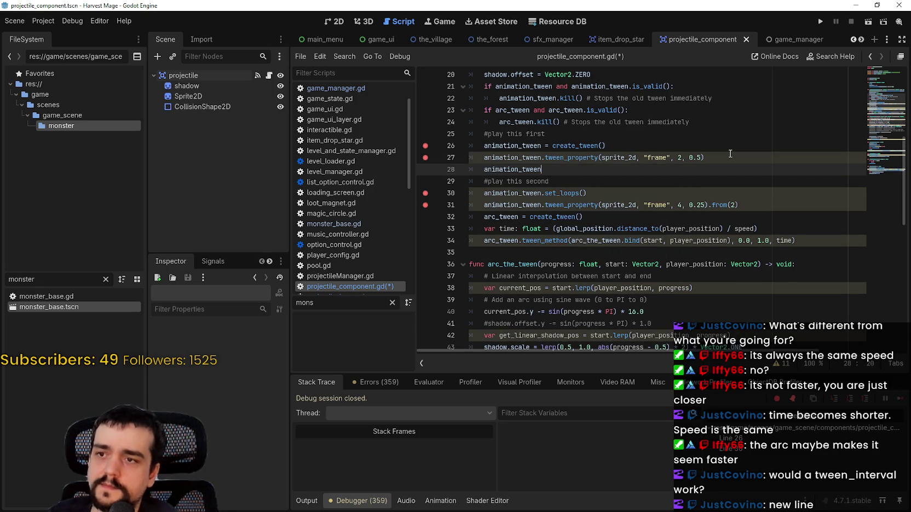
type(".tween_inte")
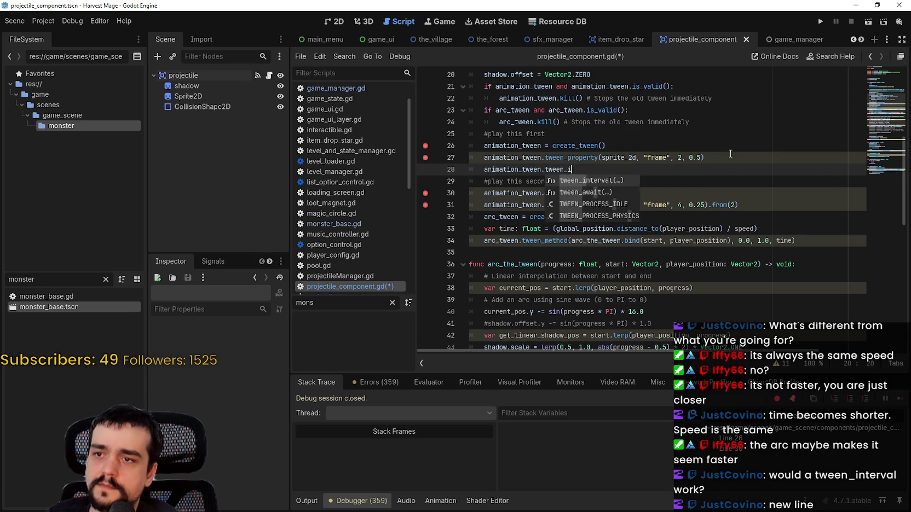
key("Return")
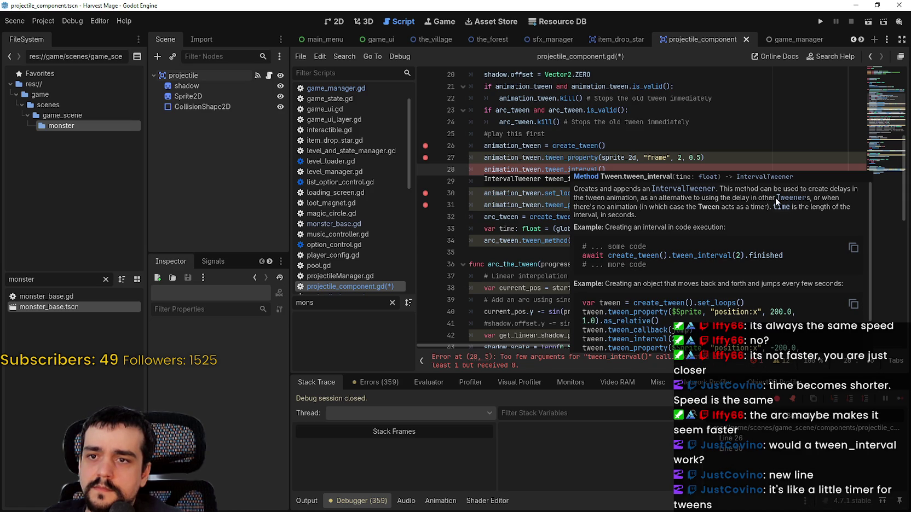
scroll(669, 324, "down", 1)
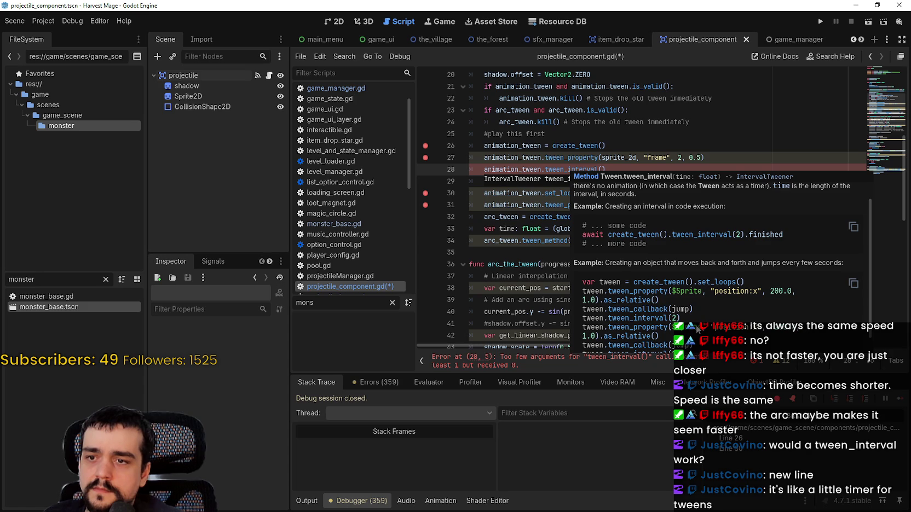
scroll(690, 320, "down", 1)
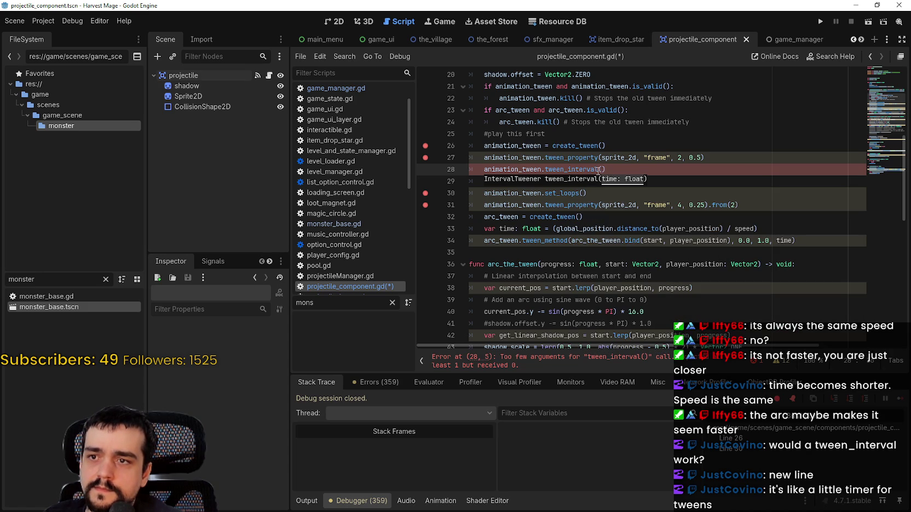
left_click_drag(701, 157, 689, 157)
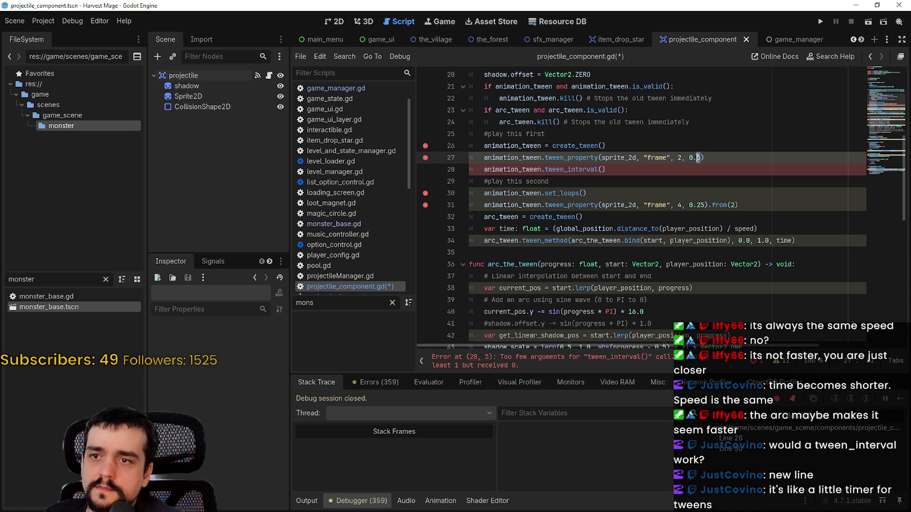
key("ctrl+c")
left_click(603, 173)
key("ctrl+v")
left_click(613, 181)
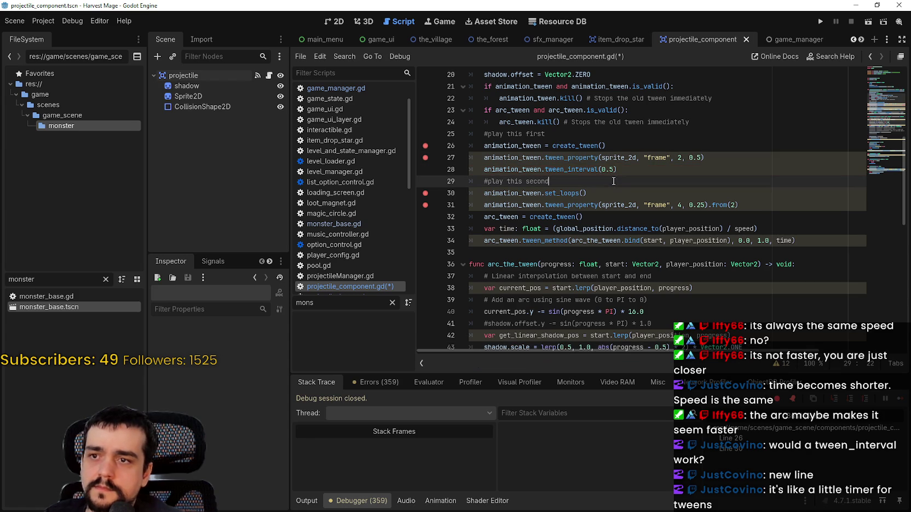
Step: Save the script and continue the saved Harvest Mage game
mouse_move(621, 158)
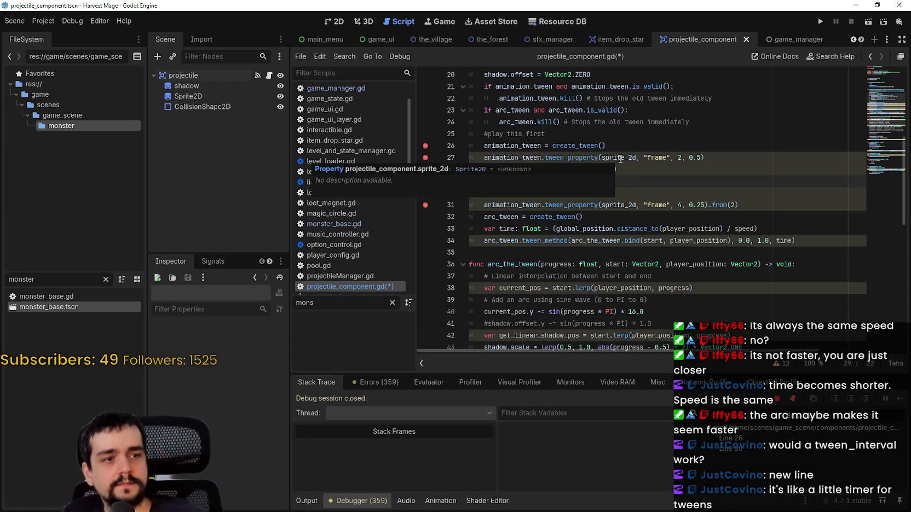
key("ctrl+s")
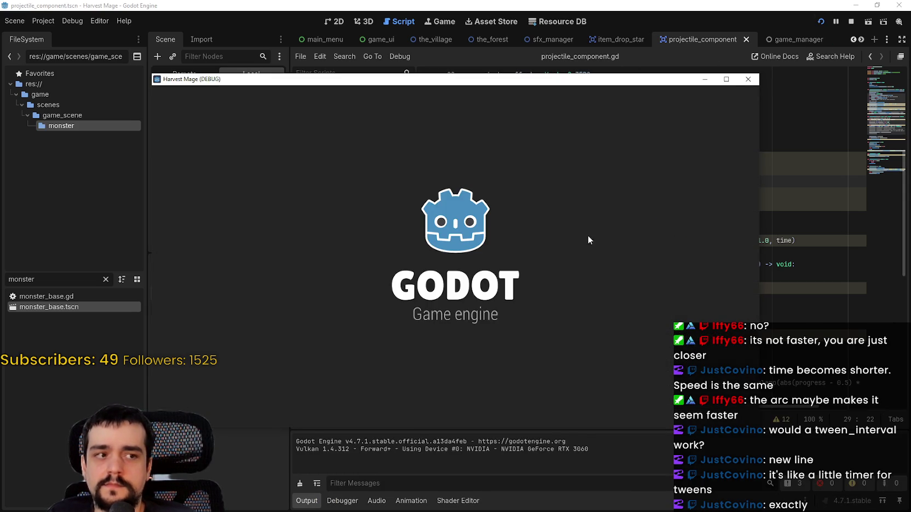
key("Down")
key("Return")
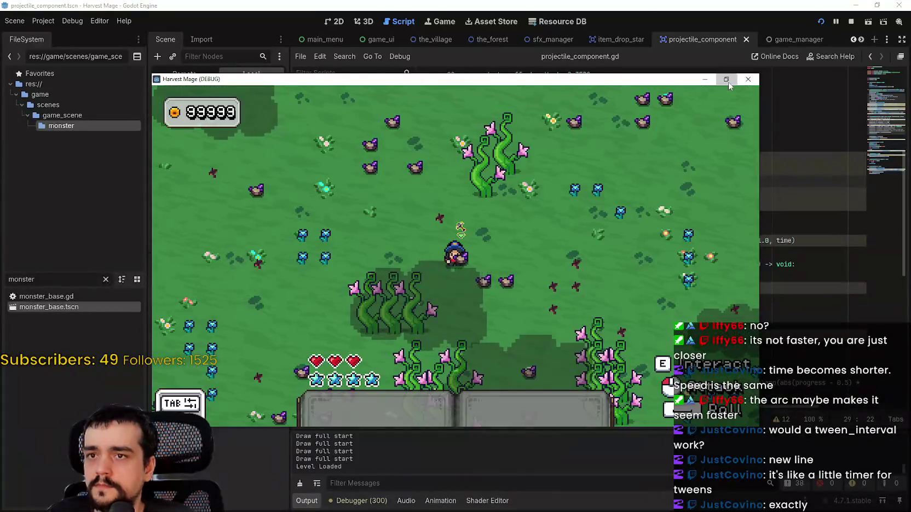
Step: Walk through the forest past the breakpoint to watch the projectile, then stop the game
left_click(726, 79)
key("a")
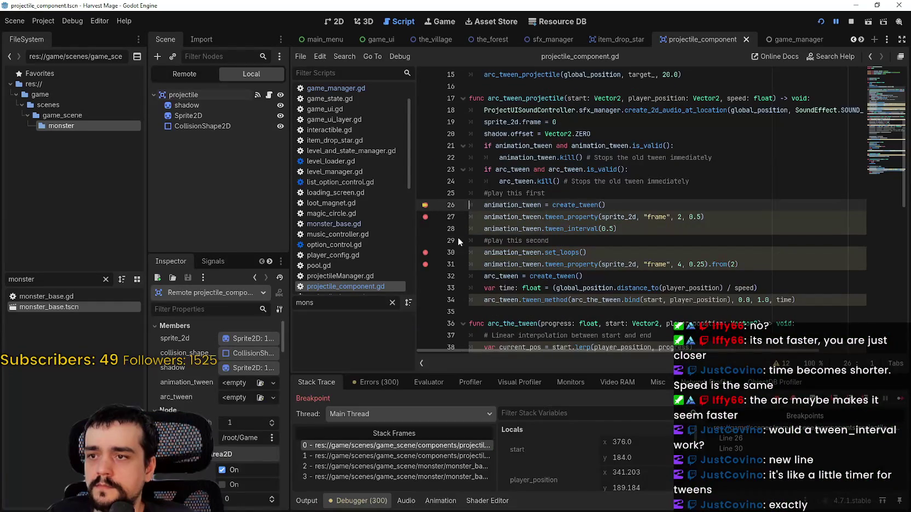
left_click(901, 400)
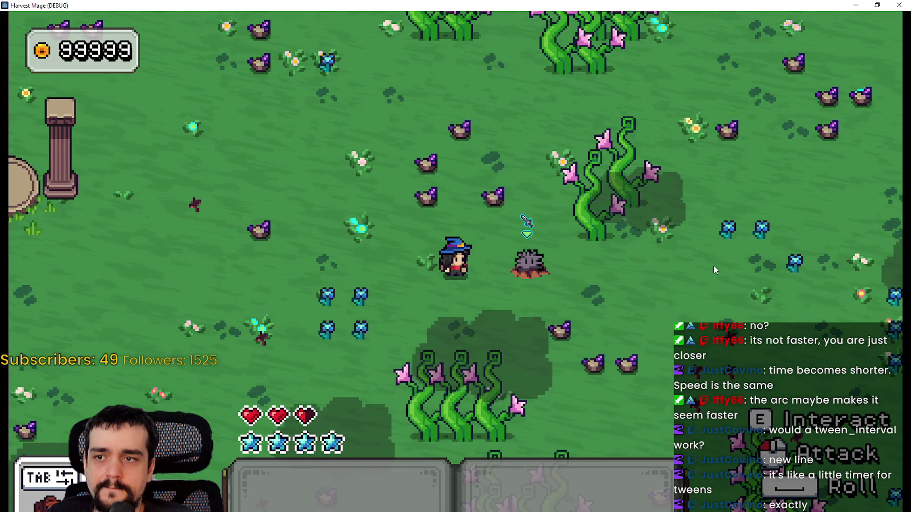
left_click(877, 5)
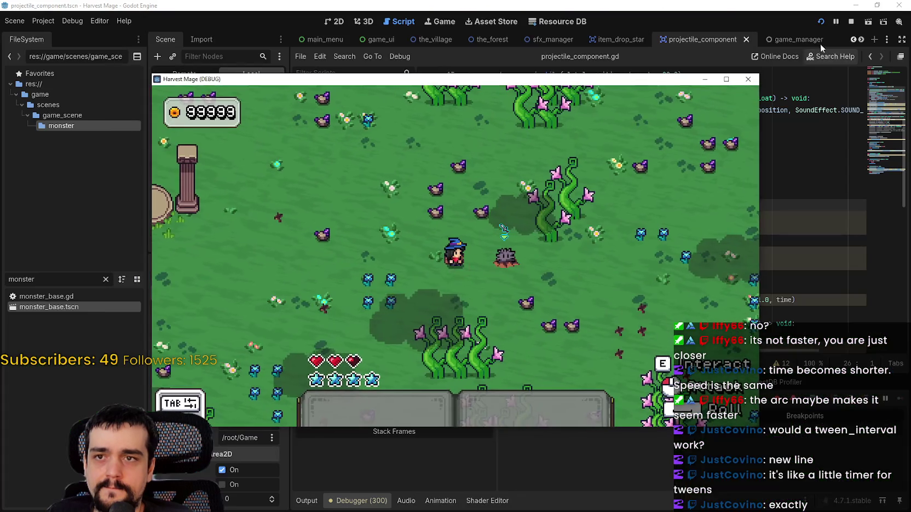
left_click(850, 22)
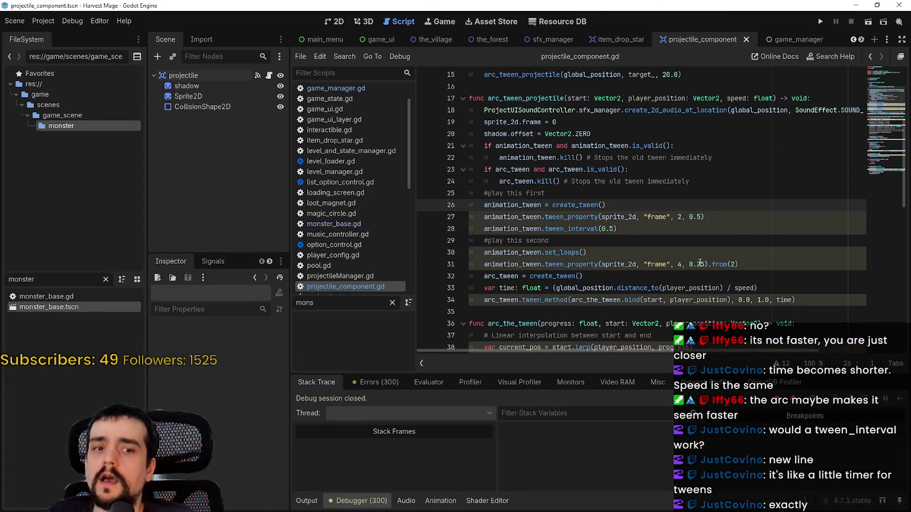
Step: Review the tween setup lines and insert an empty line 32 before the arc_tween creation
scroll(700, 263, "down", 1)
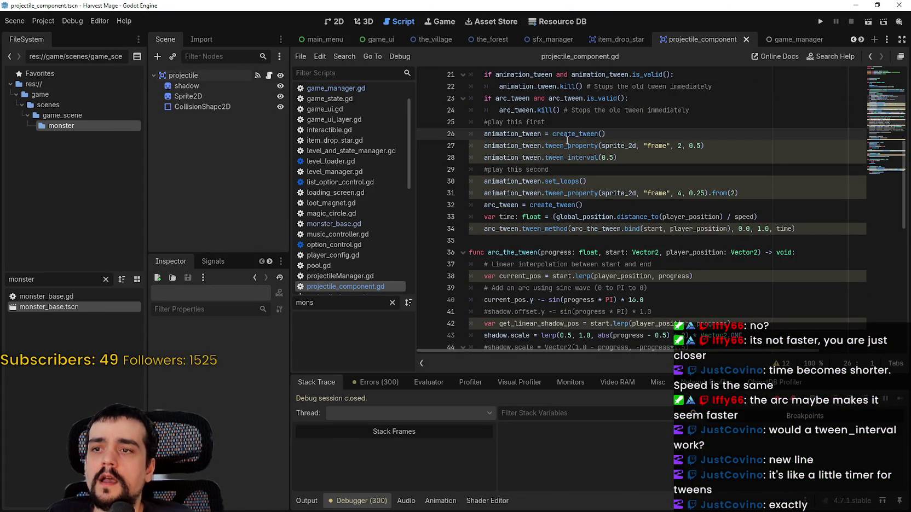
left_click(489, 146)
left_click(492, 169)
left_click_drag(636, 161, 487, 156)
double_click(513, 194)
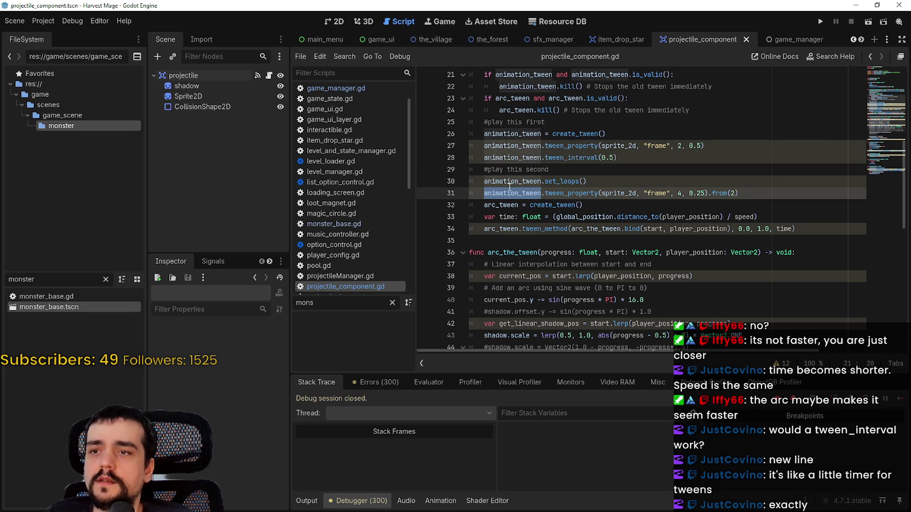
double_click(500, 180)
left_click_drag(500, 180, 500, 139)
double_click(502, 204)
left_click_drag(501, 204, 599, 206)
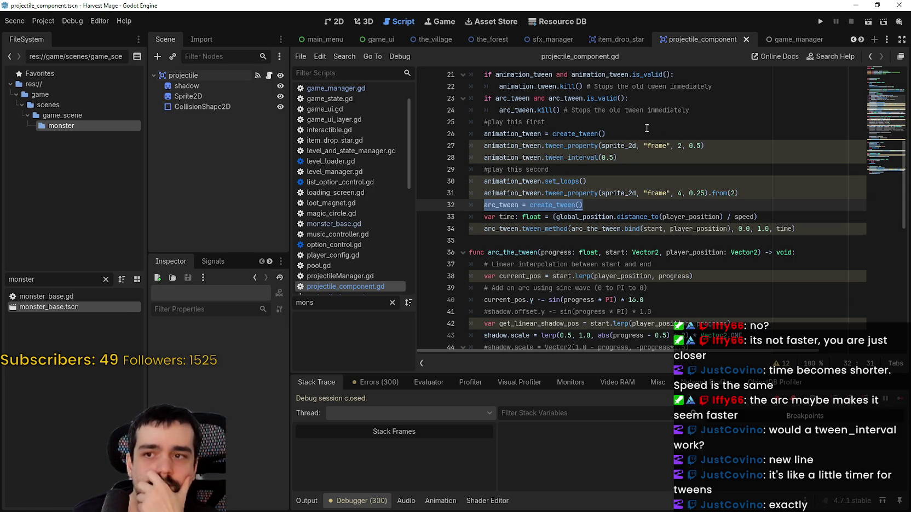
left_click(776, 191)
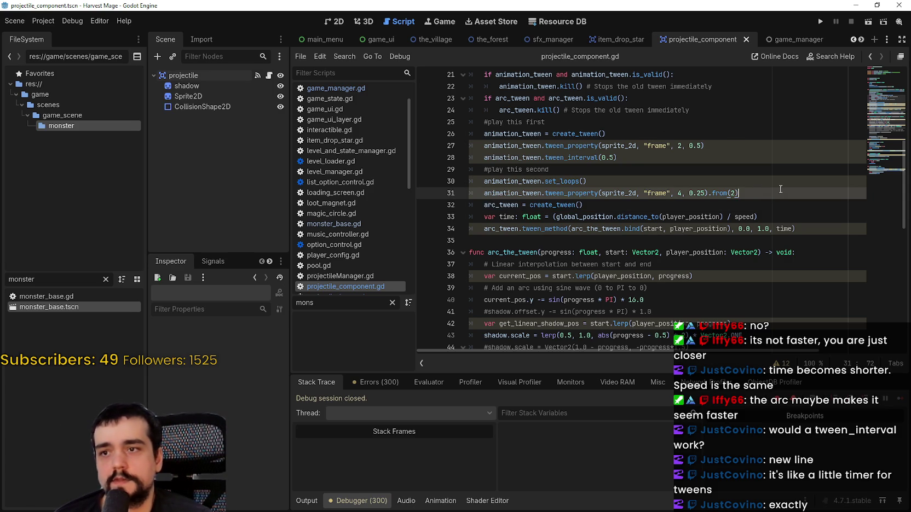
key("Return")
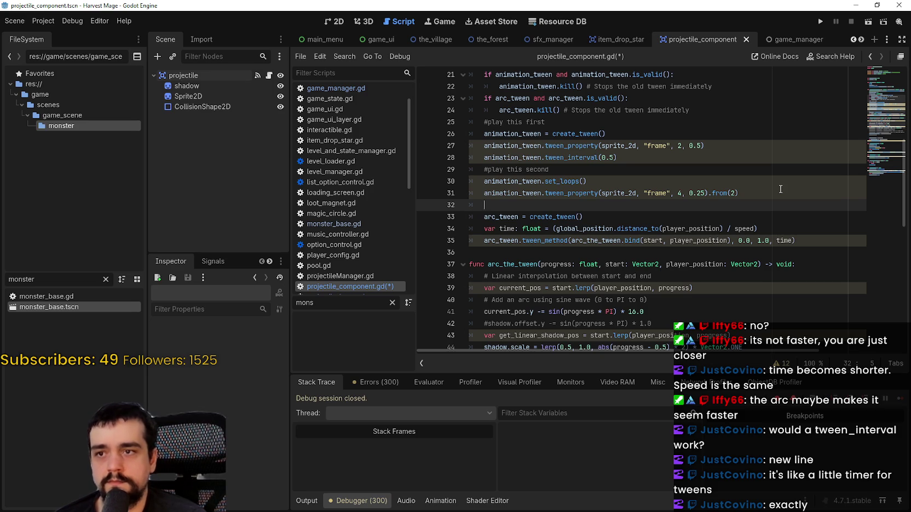
Step: Start line 32 with 'await get_tree()', correcting the wrong autocompletions along the way
type("await")
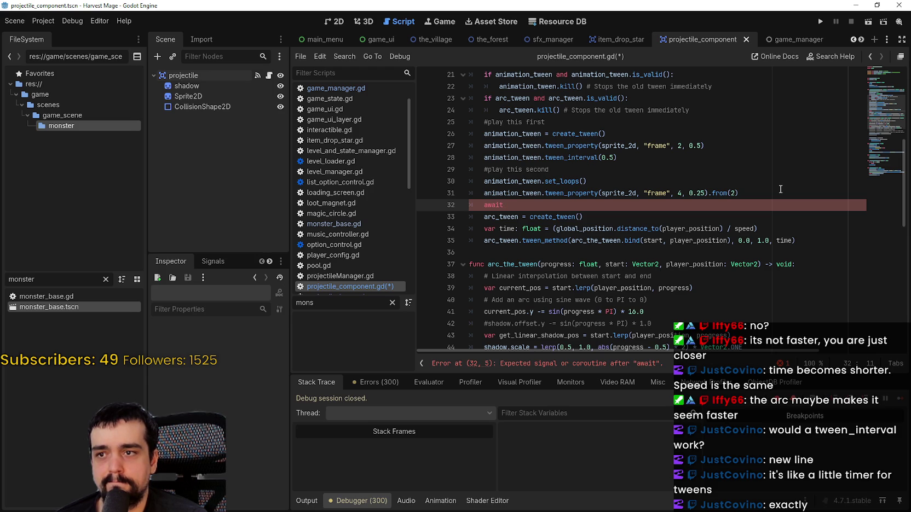
type("re")
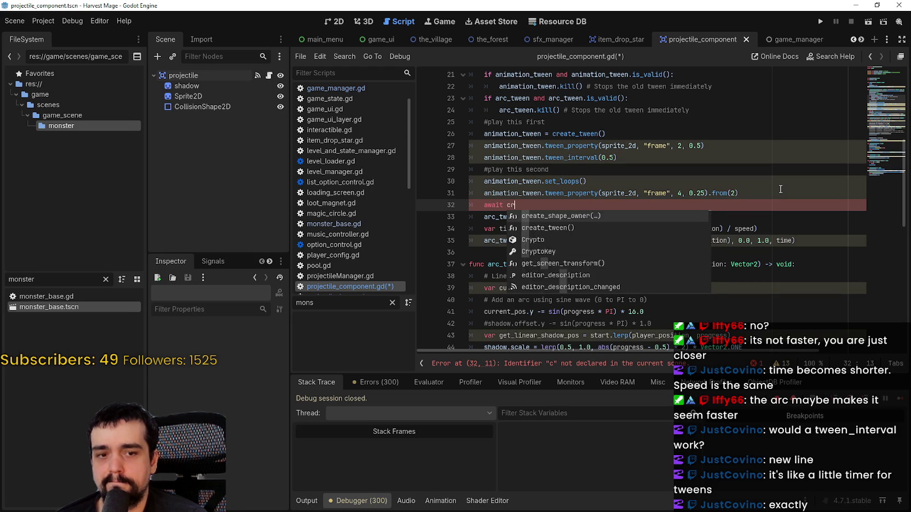
key("Return")
key("BackSpace")
key("BackSpace")
key("BackSpace")
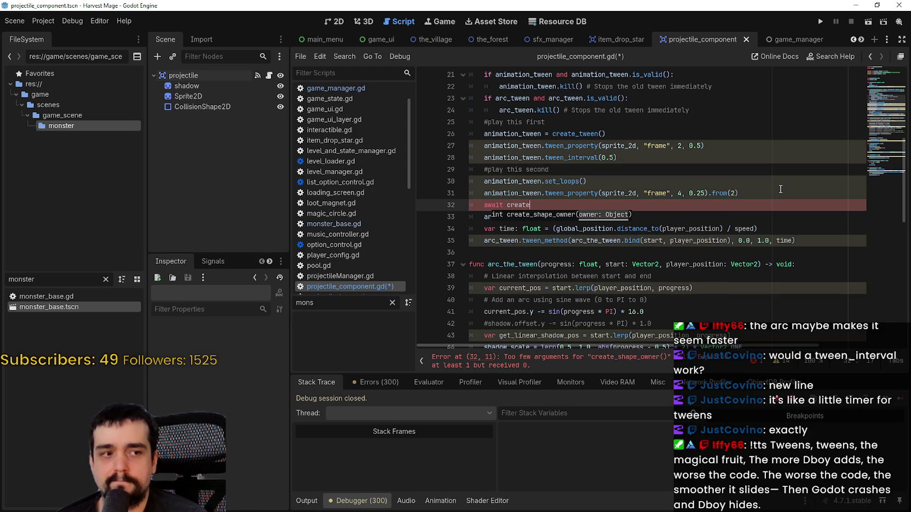
type("tim")
key("BackSpace")
key("BackSpace")
key("BackSpace")
type("timer")
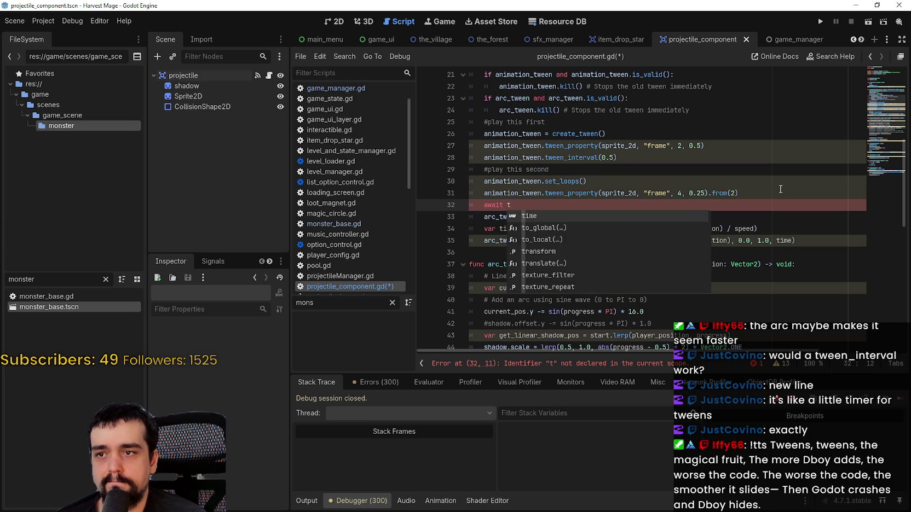
key("BackSpace")
key("BackSpace")
key("BackSpace")
key("BackSpace")
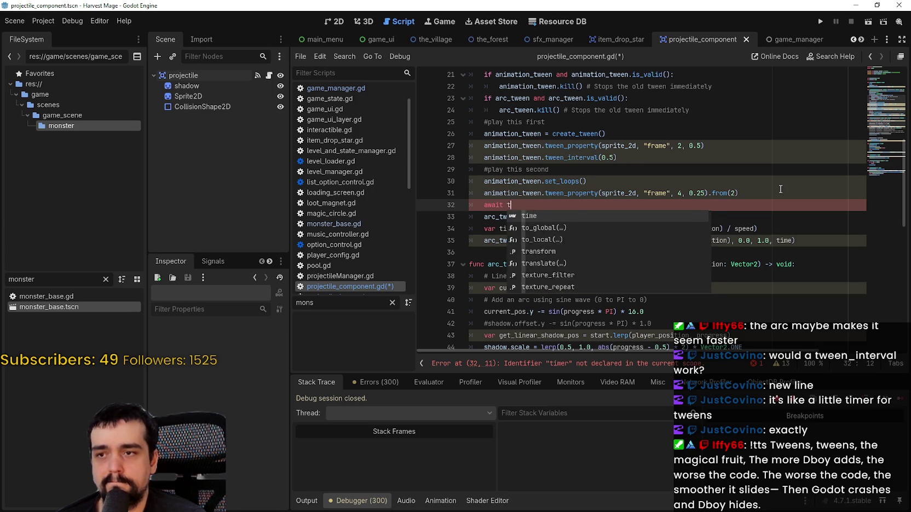
type("ree")
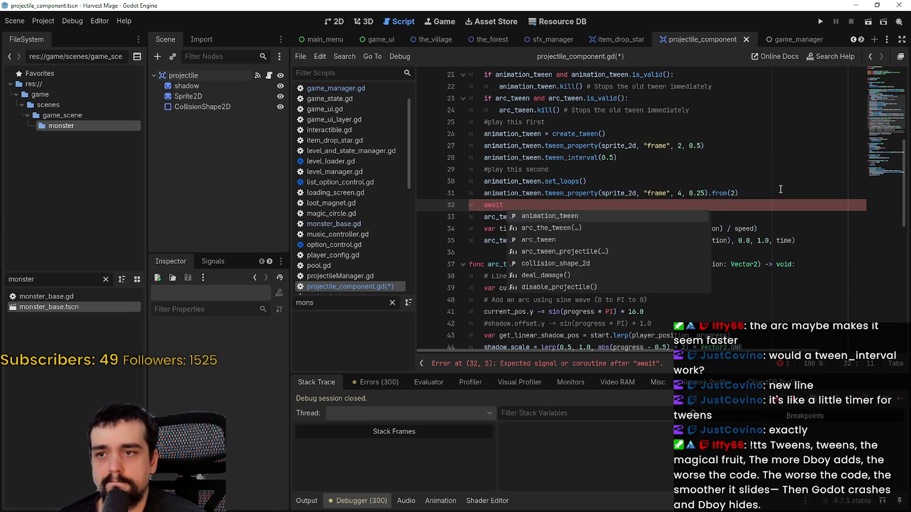
key("BackSpace")
key("BackSpace")
key("BackSpace")
type("get_tre")
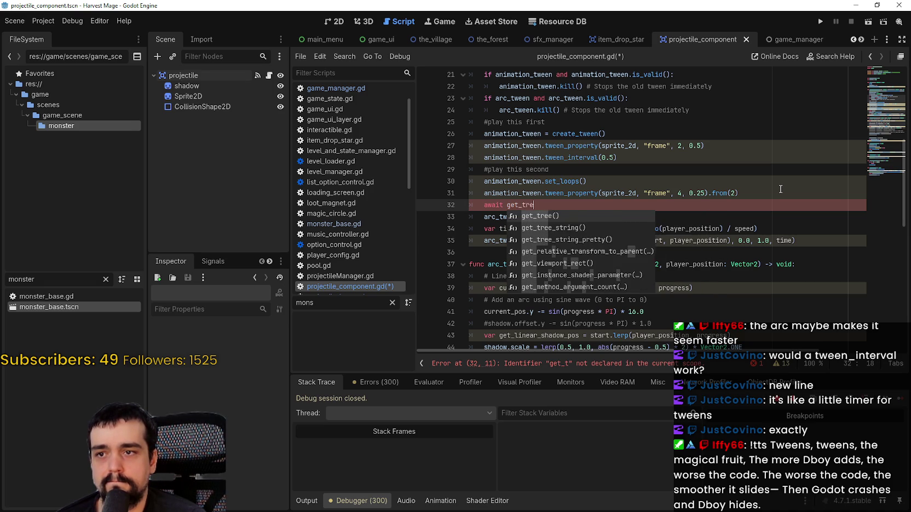
key("Return")
Step: Complete the line as 'await get_tree().create_timer(0.5, false).timeout'
type(".create")
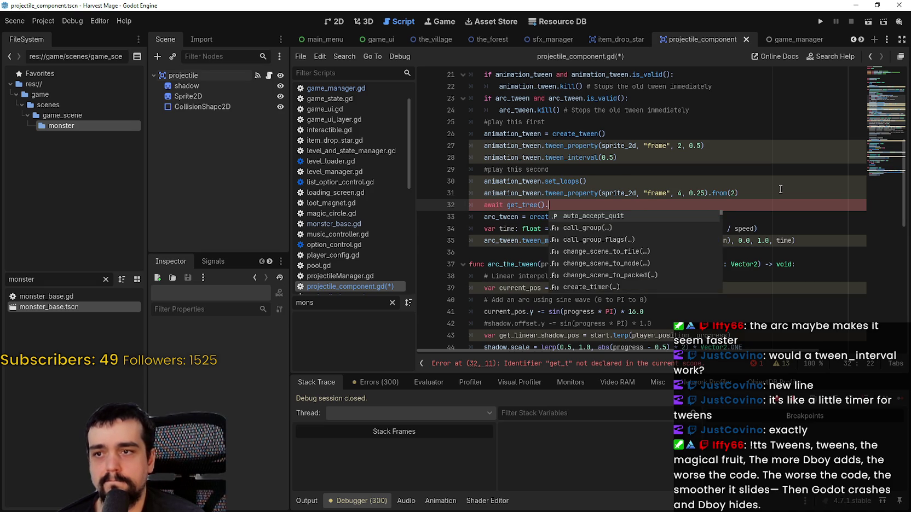
key("Return")
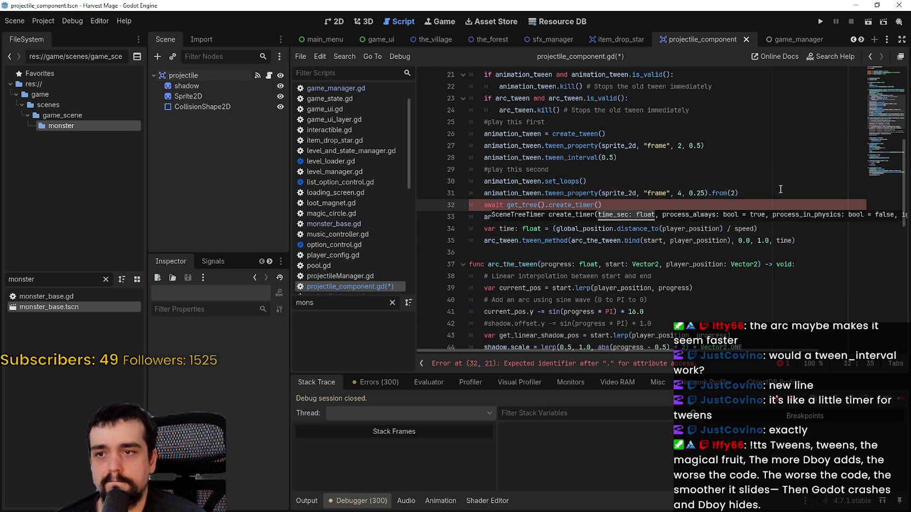
type("0.5")
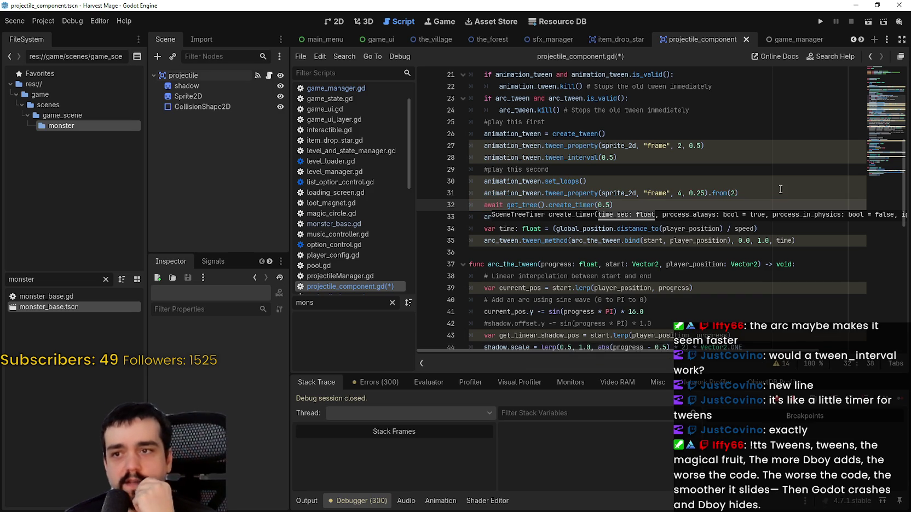
type(").")
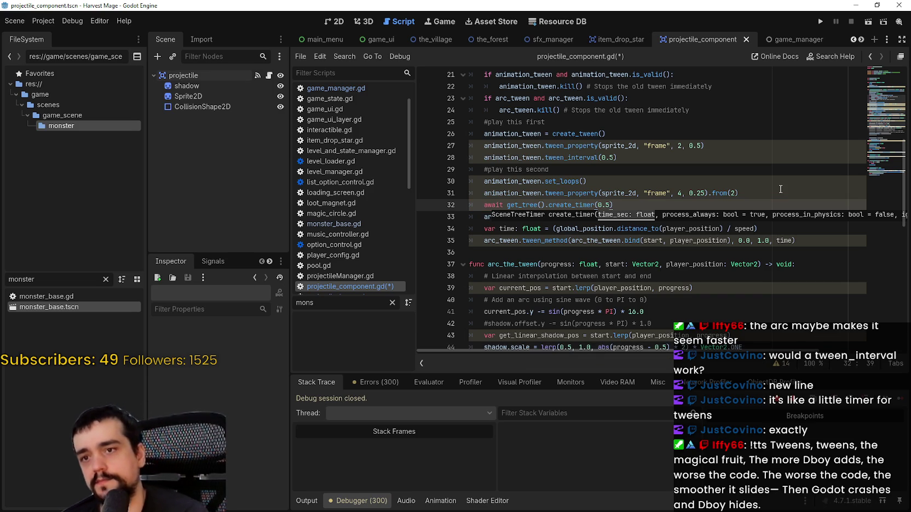
type("tim")
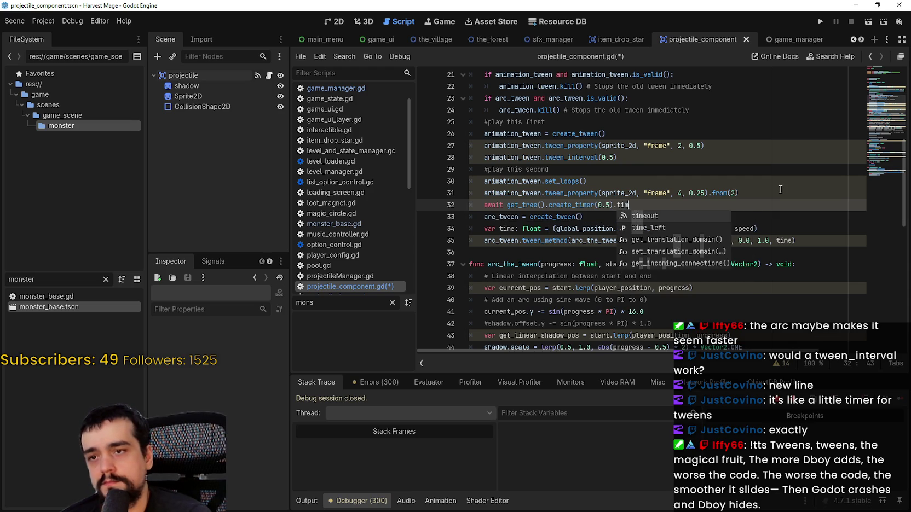
key("BackSpace")
key("BackSpace")
key("BackSpace")
type(",")
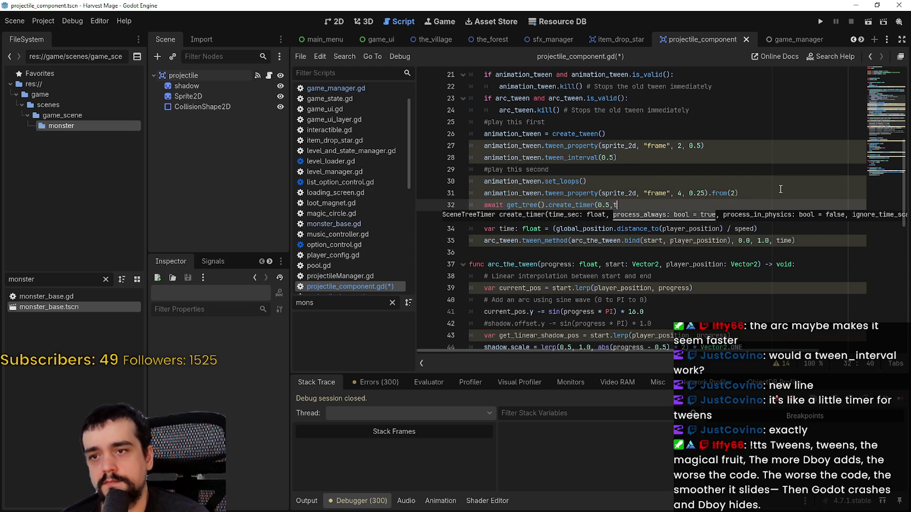
key("BackSpace")
type("false)")
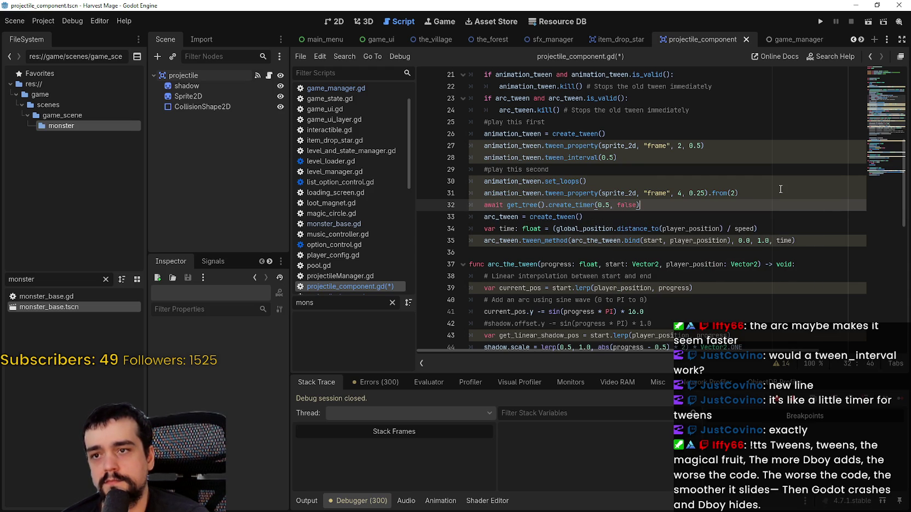
type(".timer")
key("BackSpace")
key("BackSpace")
key("BackSpace")
type("ime")
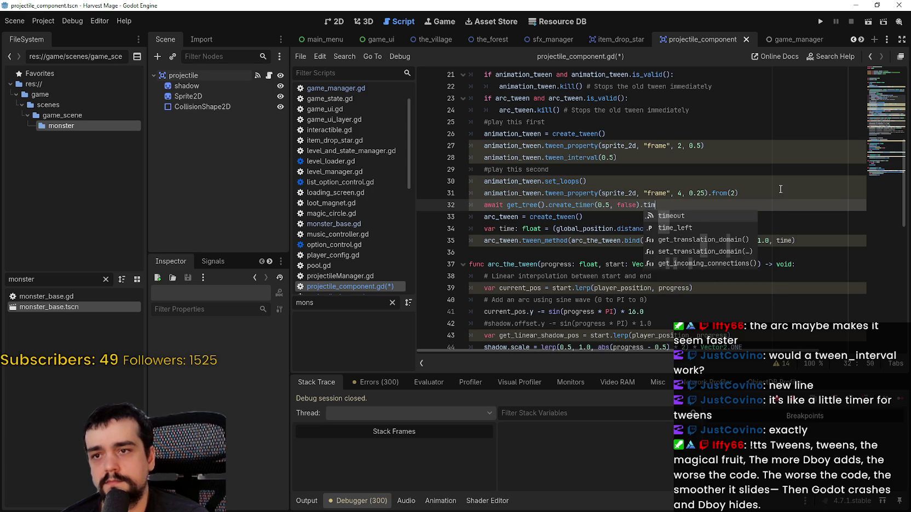
key("Return")
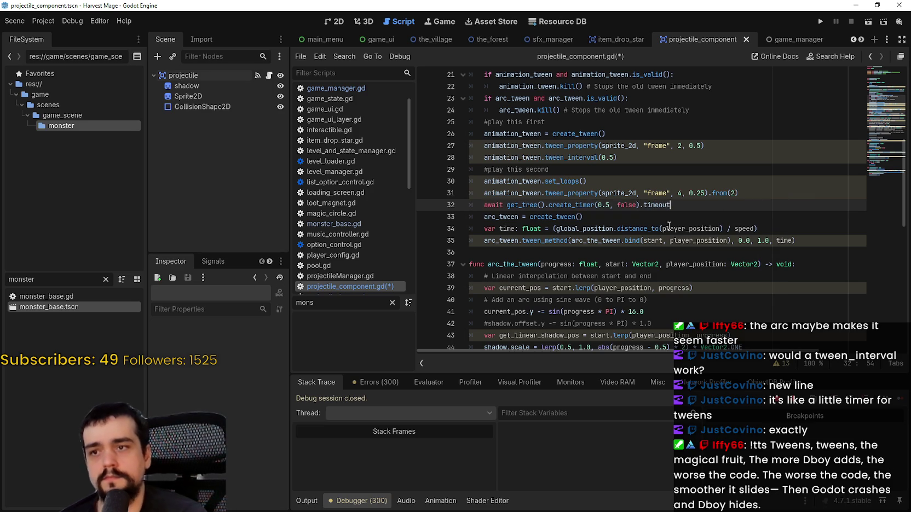
Step: Comment out the tween_interval line 28, save the script and run the project
left_click(605, 162)
key("Home")
type("#")
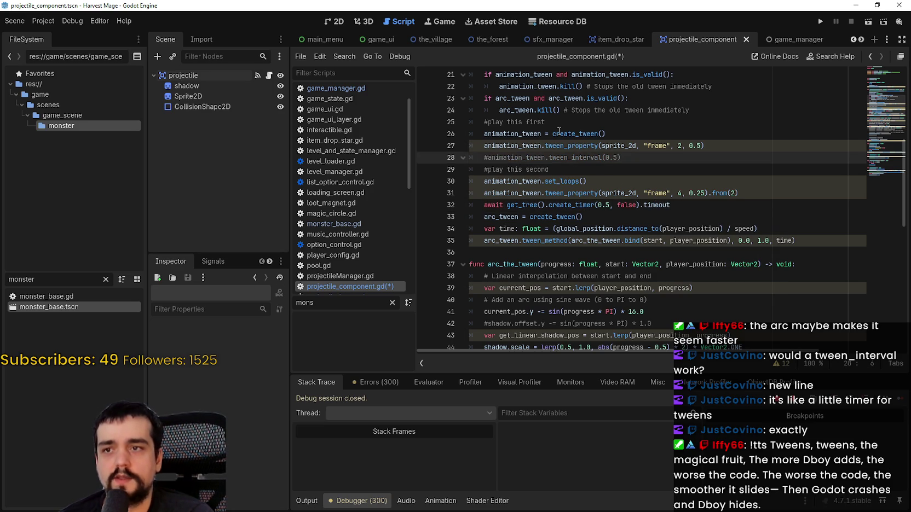
left_click_drag(705, 141, 464, 141)
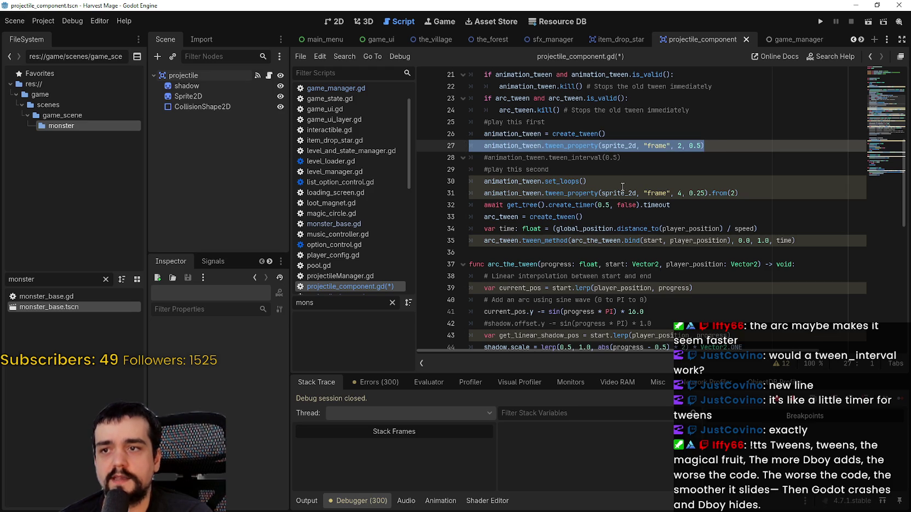
left_click_drag(771, 191, 450, 176)
left_click(648, 170)
key("ctrl+s")
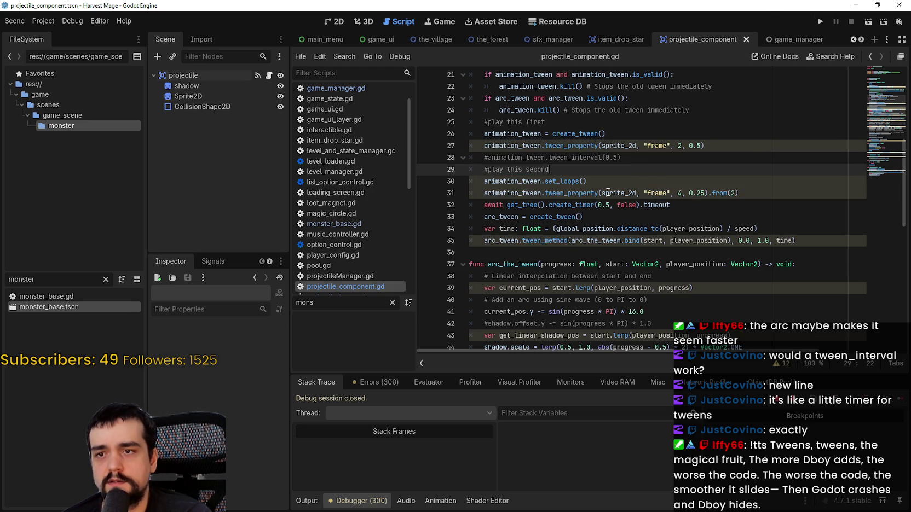
key("F5")
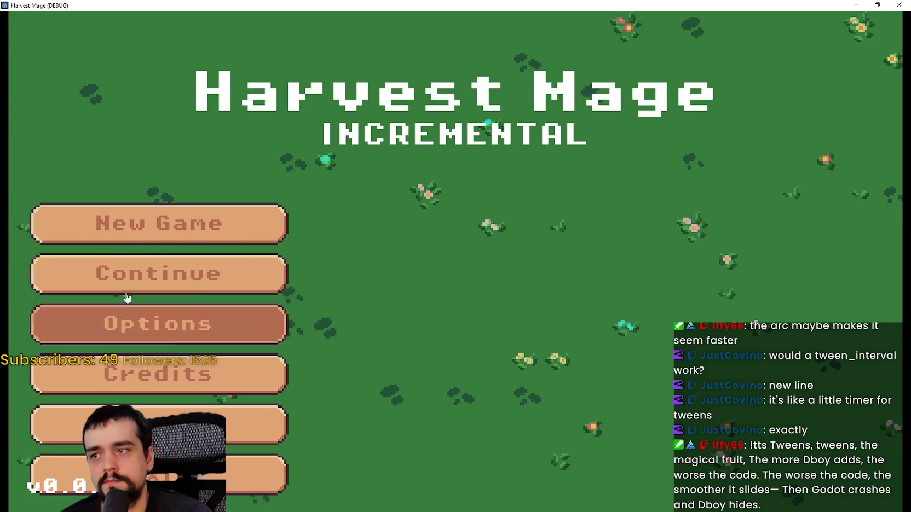
Step: Start a new Harvest Mage game, walk toward the hedgehog, then stop the test run
left_click(128, 315)
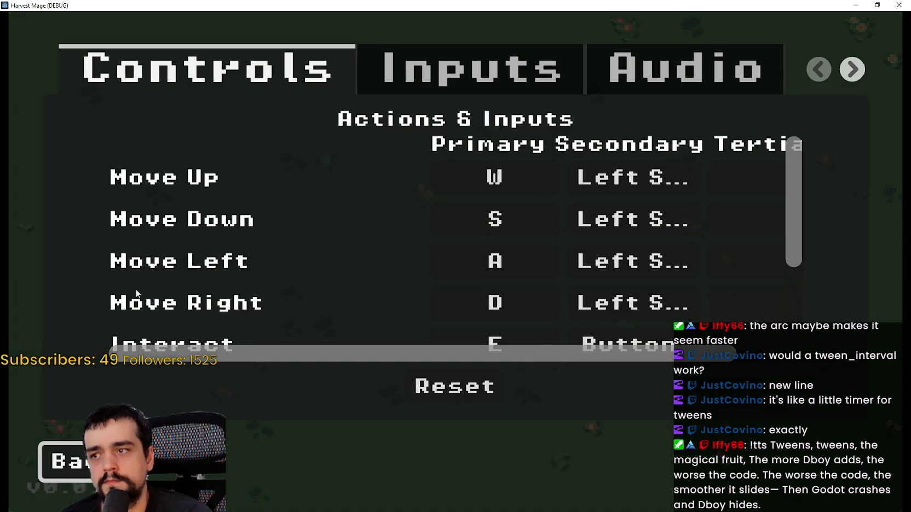
left_click(52, 462)
left_click(186, 244)
left_click(187, 244)
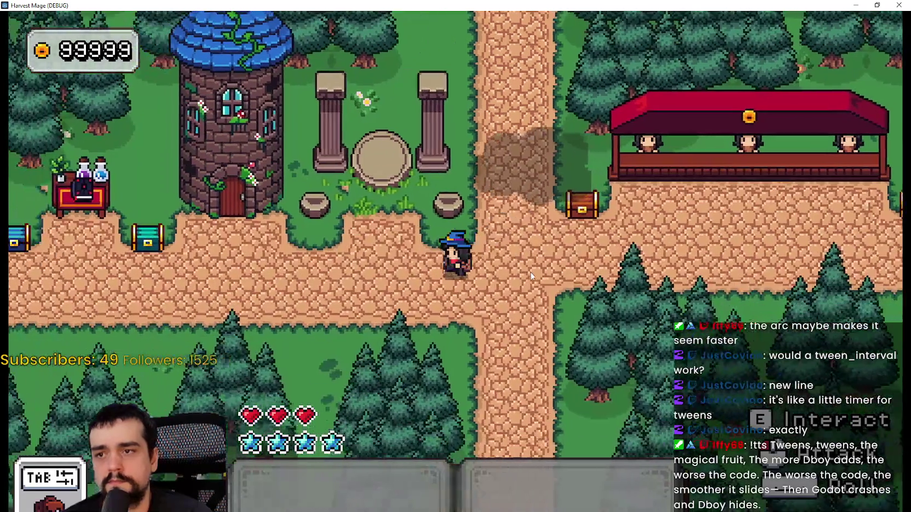
key("a")
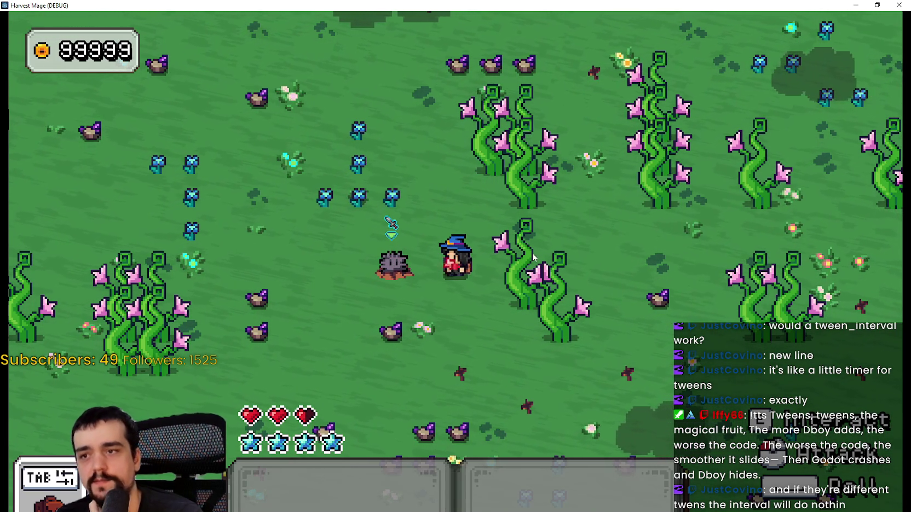
left_click(868, 5)
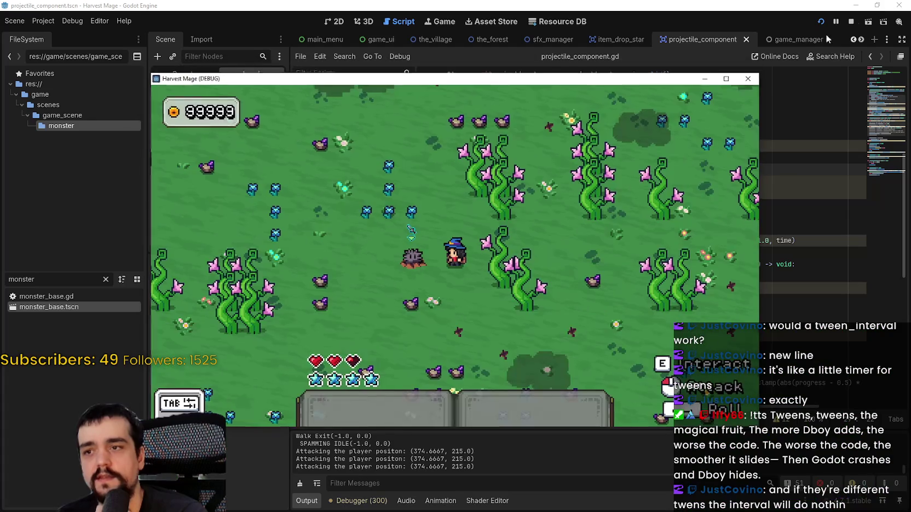
key("F8")
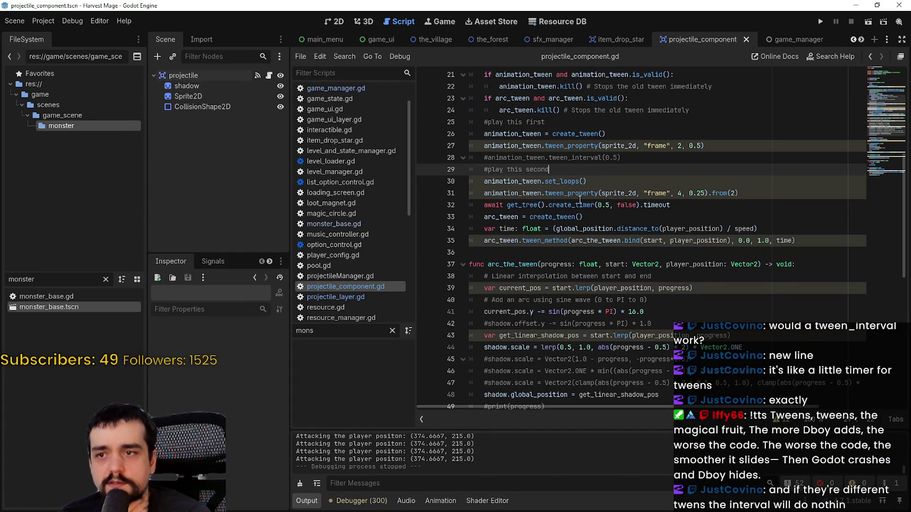
double_click(561, 242)
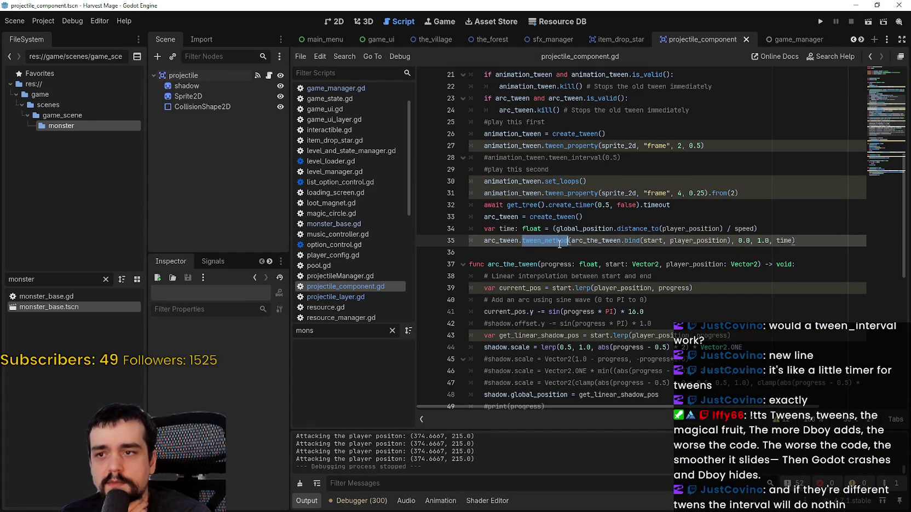
double_click(565, 182)
left_click_drag(565, 181, 569, 191)
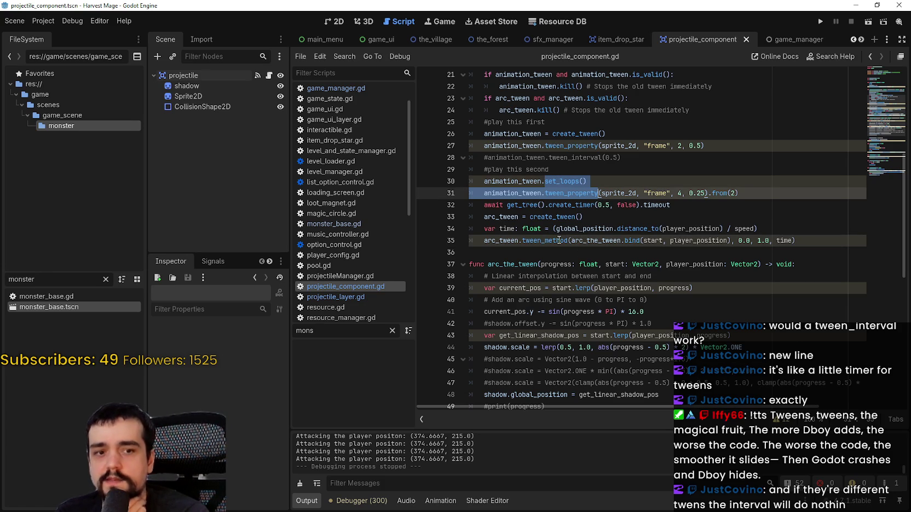
left_click(563, 205)
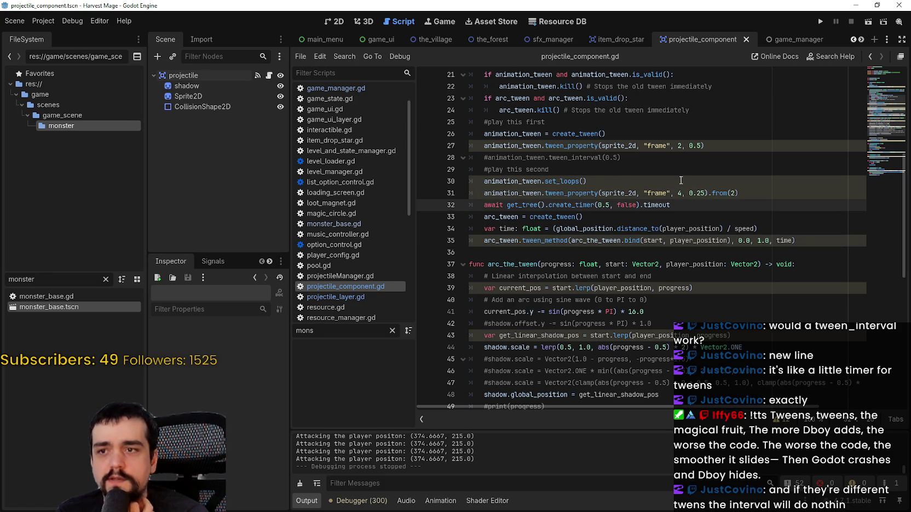
double_click(535, 242)
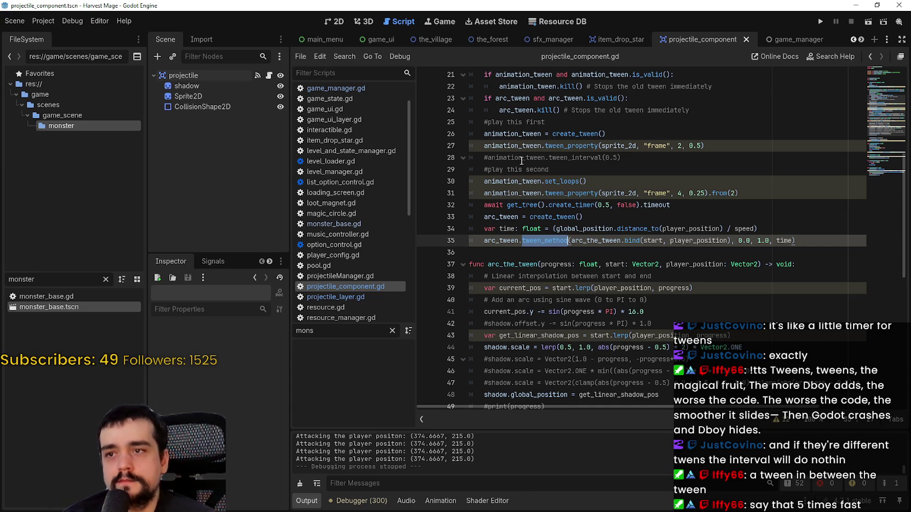
mouse_move(578, 176)
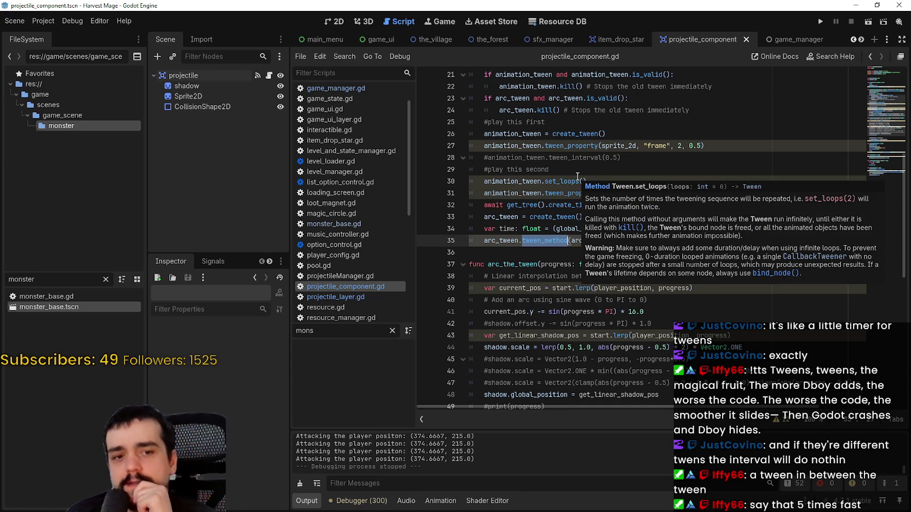
left_click(588, 240)
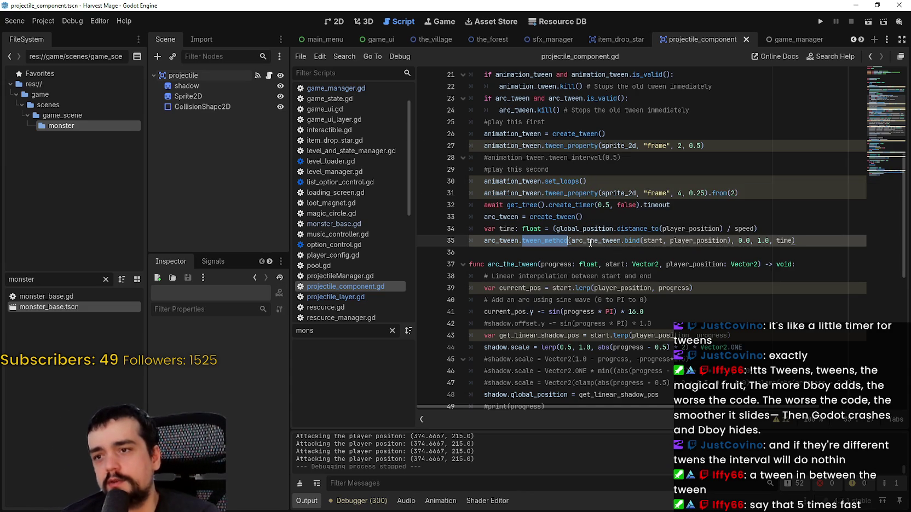
mouse_move(817, 240)
left_mouse_down()
mouse_move(482, 158)
mouse_move(469, 133)
left_mouse_up()
mouse_move(521, 245)
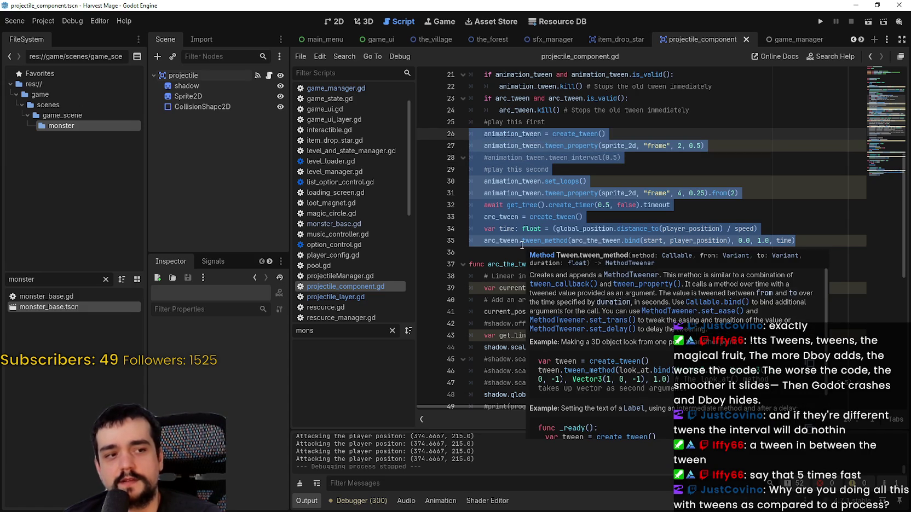
left_click(522, 245)
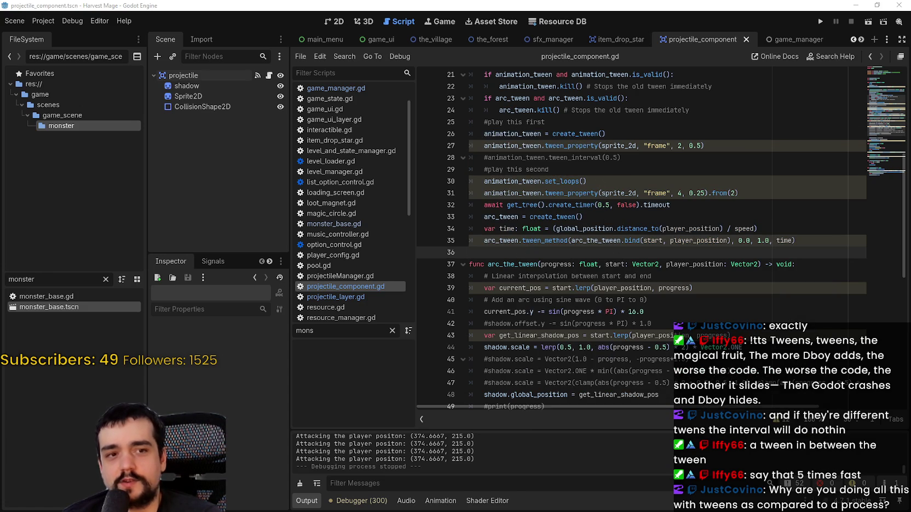
scroll(580, 238, "down", 1)
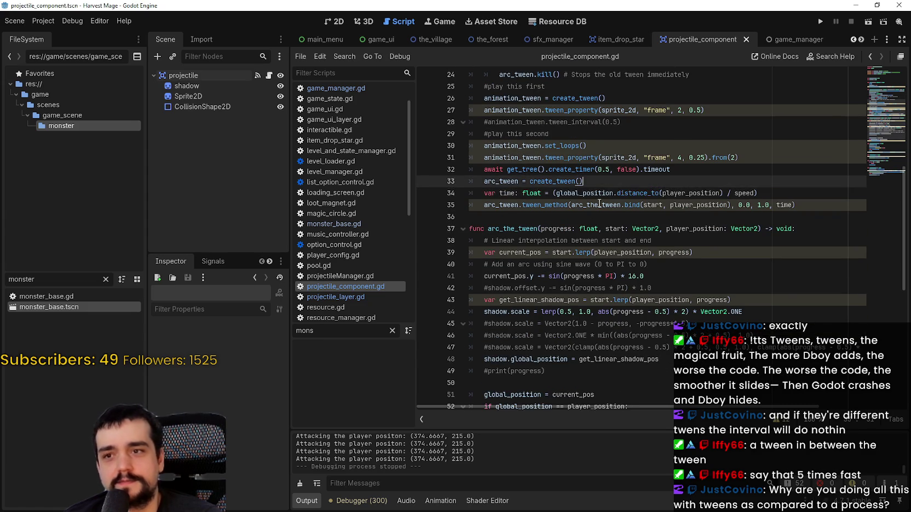
scroll(579, 238, "up", 2)
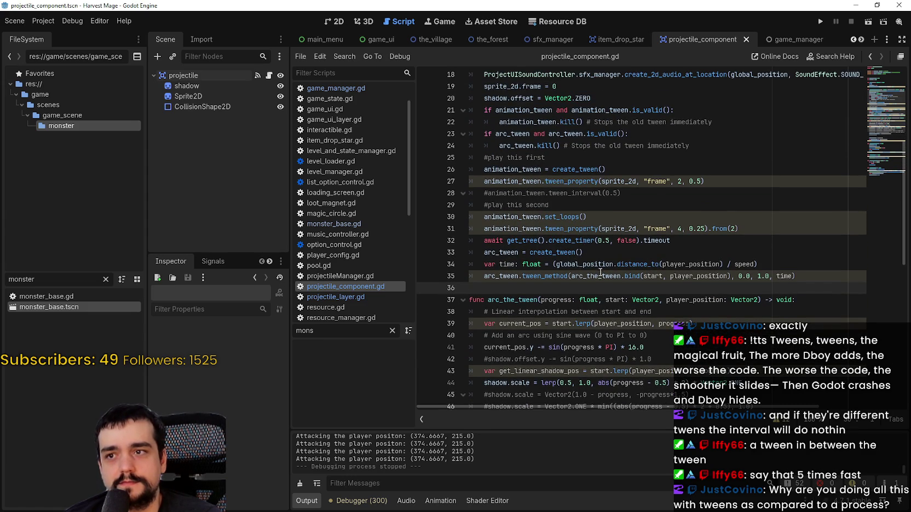
scroll(601, 272, "up", 1)
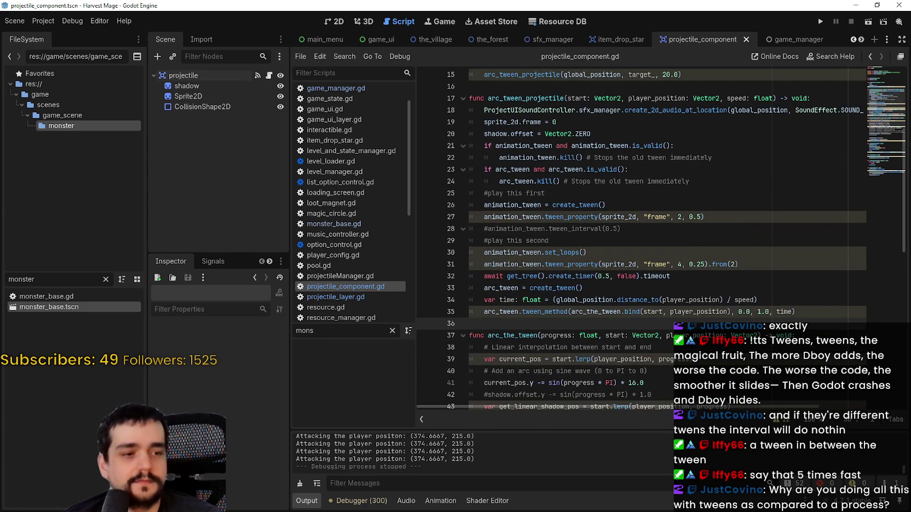
key("F5")
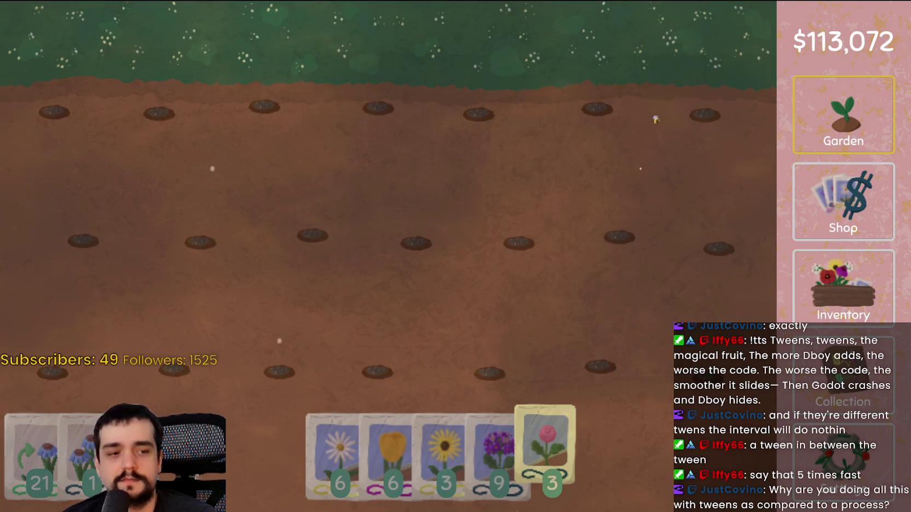
key("F8")
left_click(622, 249)
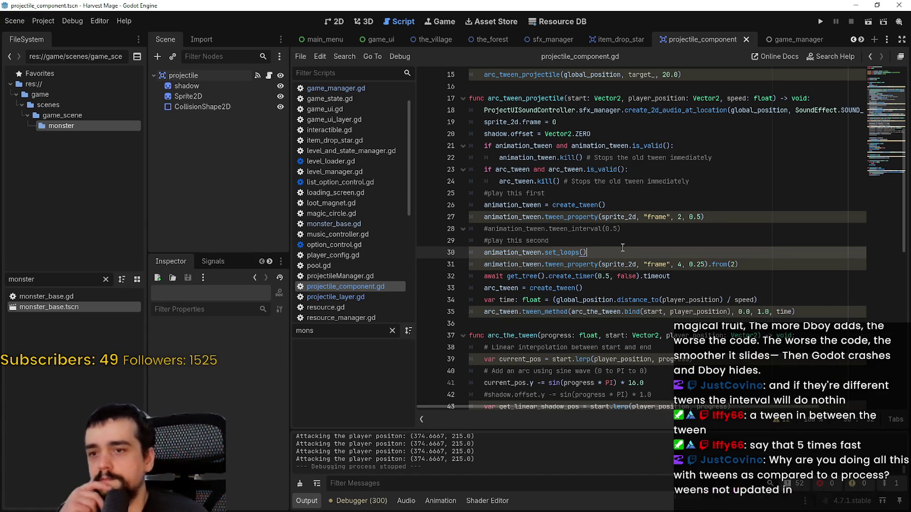
scroll(627, 244, "down", 2)
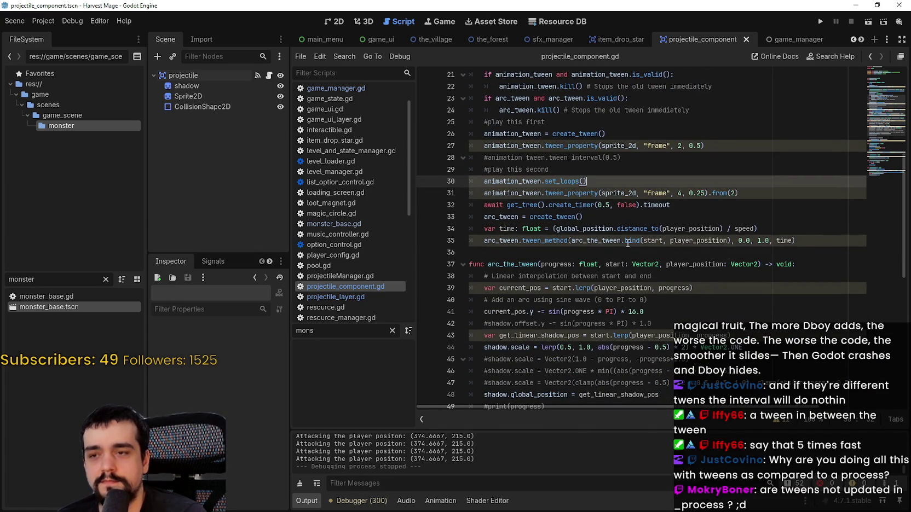
left_click(628, 243)
left_click(637, 256)
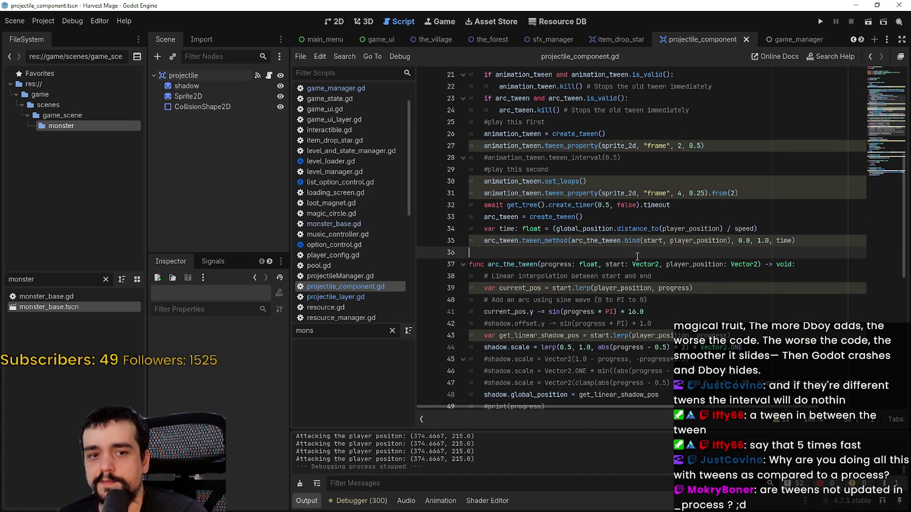
scroll(637, 256, "down", 1)
scroll(637, 256, "up", 2)
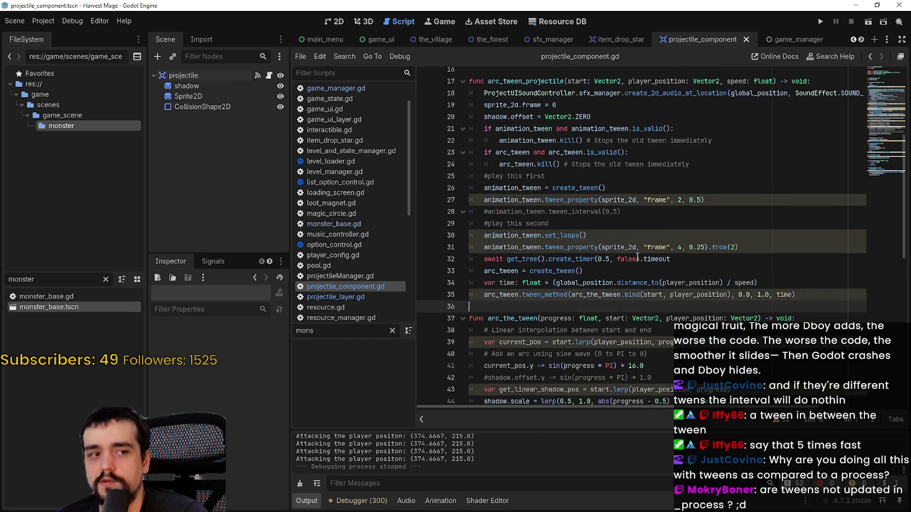
scroll(638, 256, "down", 3)
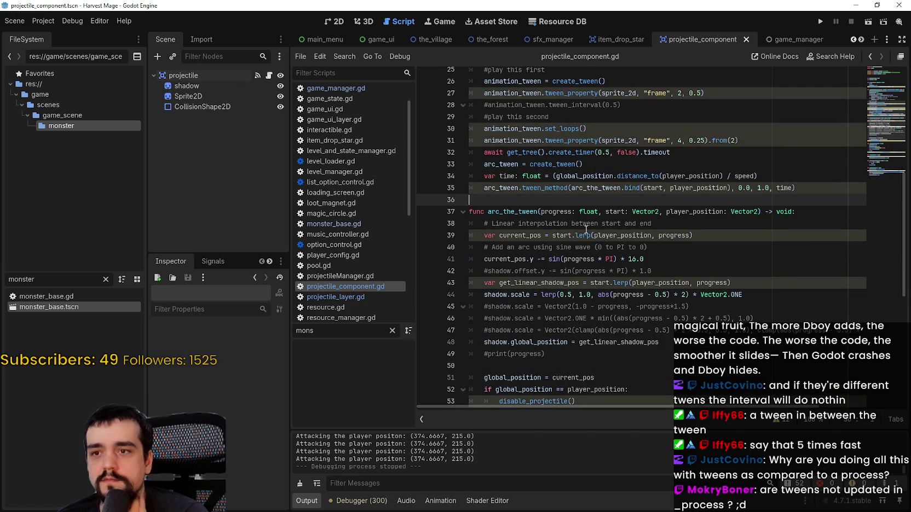
scroll(586, 230, "down", 3)
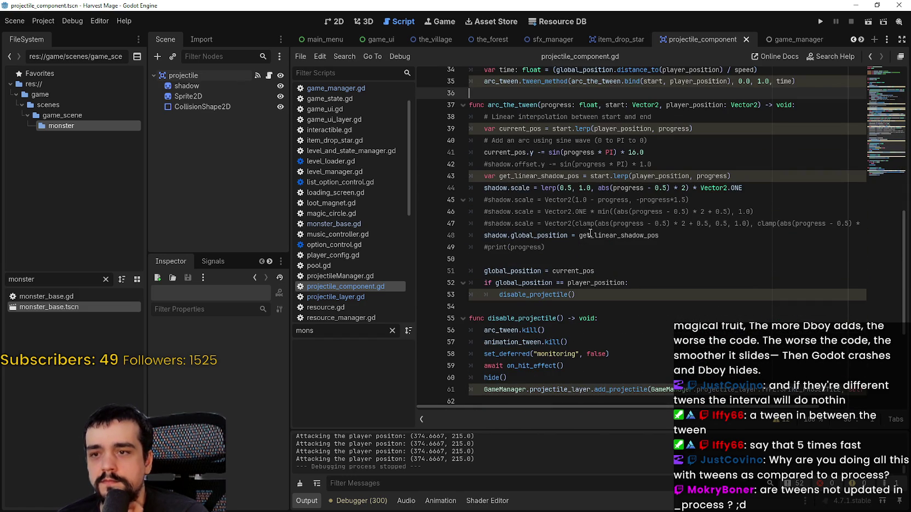
scroll(587, 230, "up", 5)
left_click(611, 260)
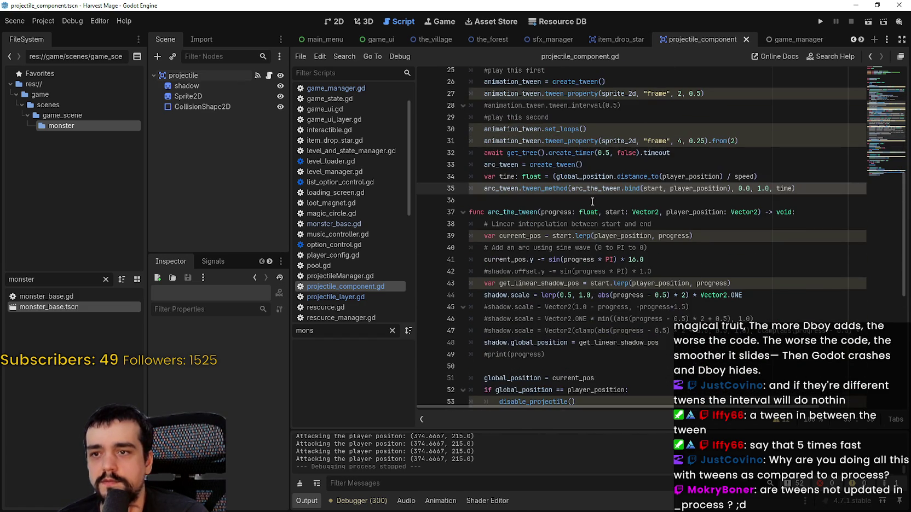
key("Down")
mouse_move(624, 257)
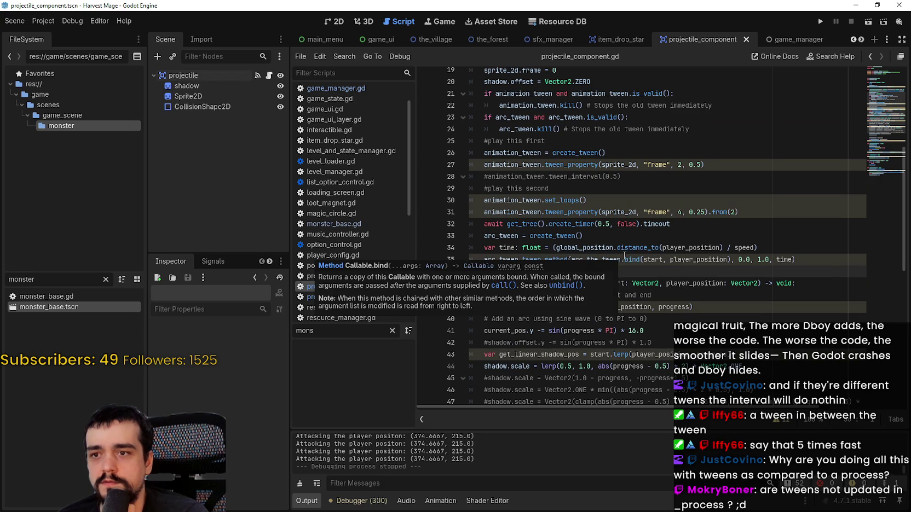
scroll(608, 219, "down", 2)
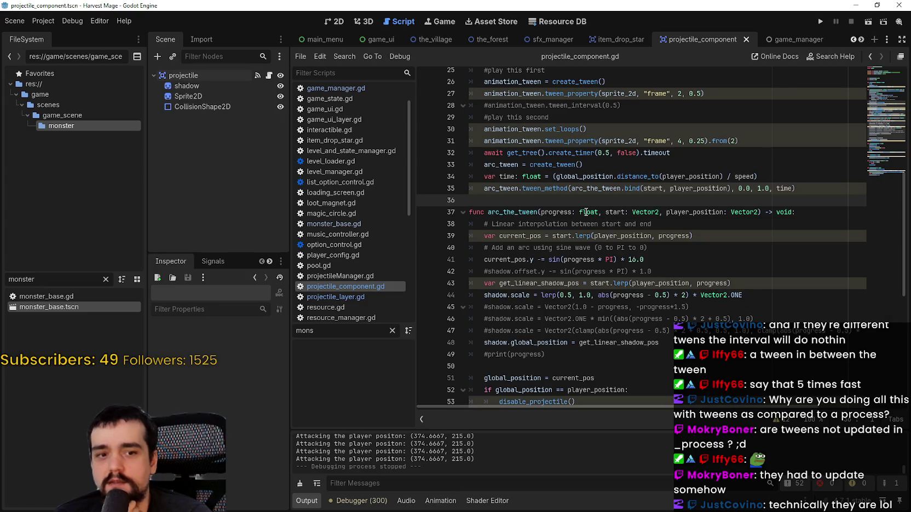
mouse_move(586, 212)
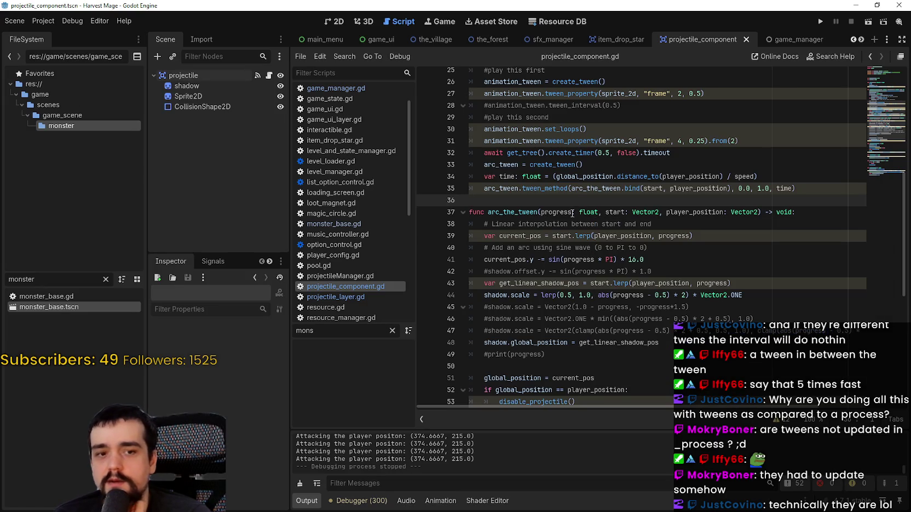
scroll(559, 198, "up", 1)
scroll(559, 198, "up", 3)
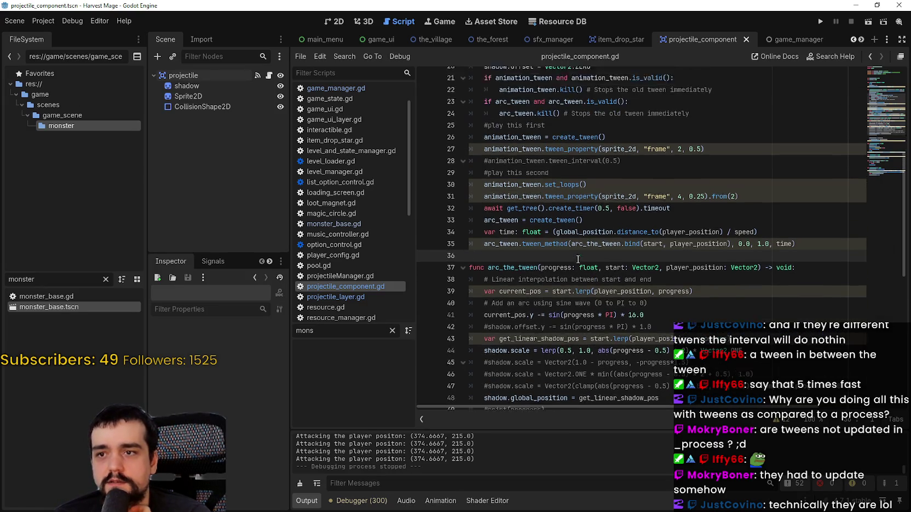
left_click(581, 224)
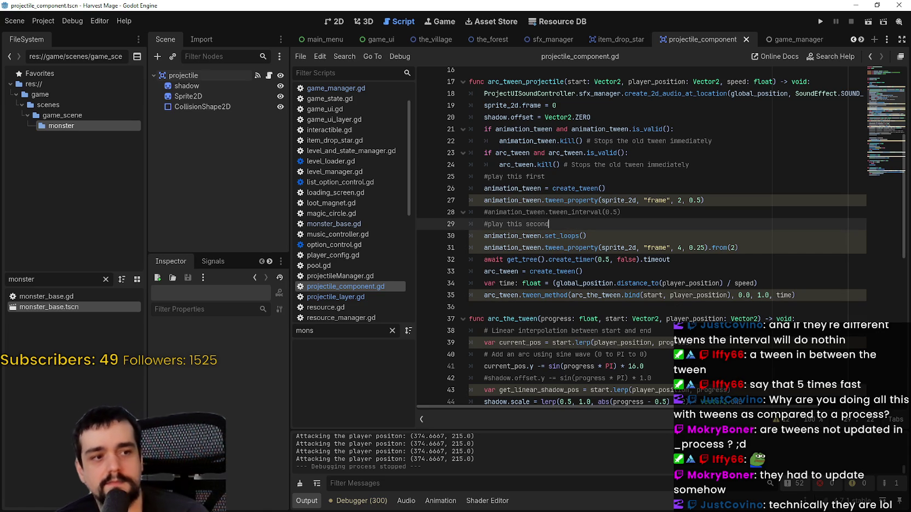
left_click(587, 201)
scroll(587, 207, "down", 2)
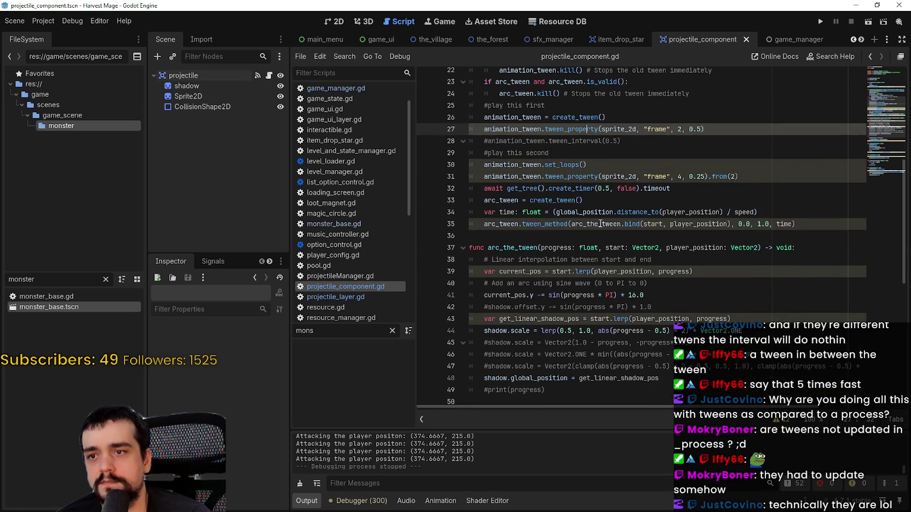
left_click(604, 238)
mouse_move(686, 189)
left_mouse_down()
mouse_move(520, 178)
mouse_move(463, 192)
mouse_move(499, 188)
left_mouse_up()
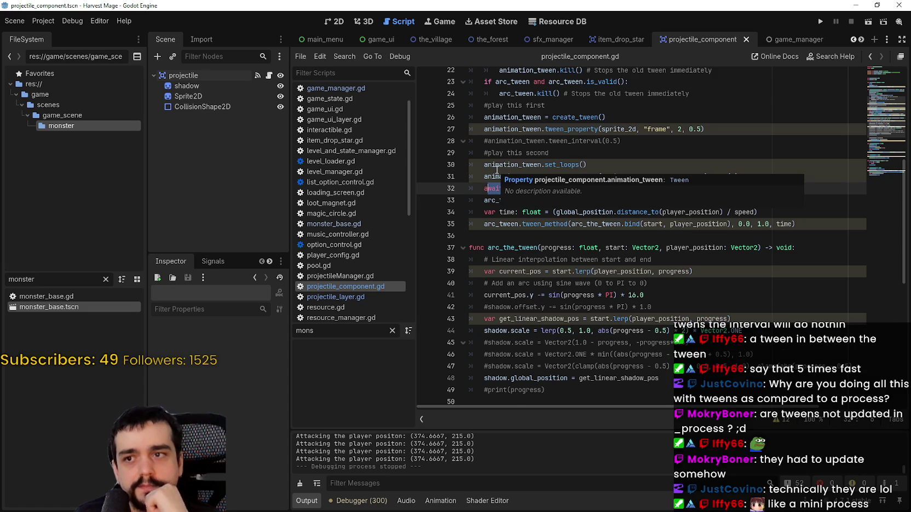
key("shift+End")
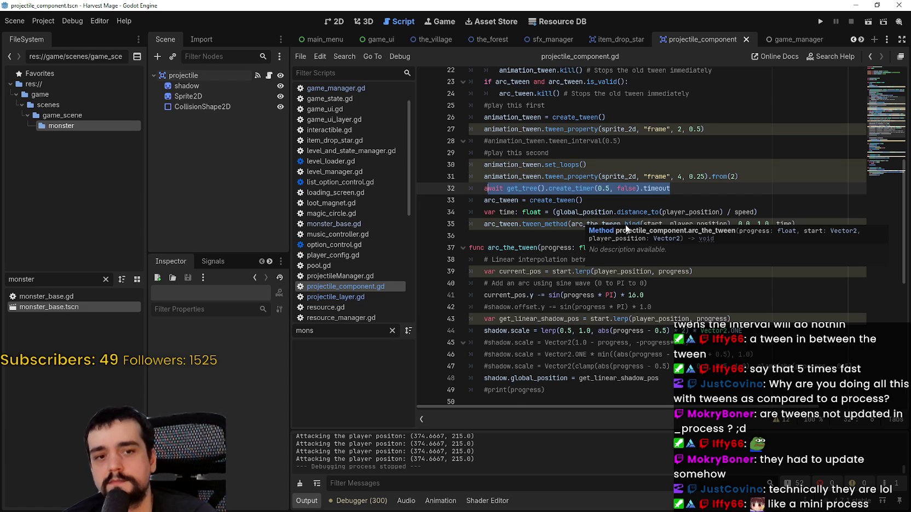
left_click(574, 237)
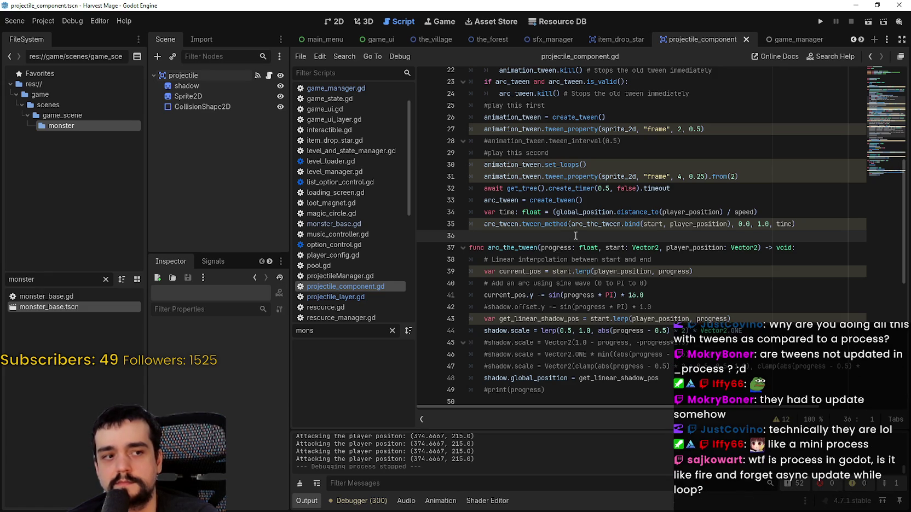
mouse_move(578, 230)
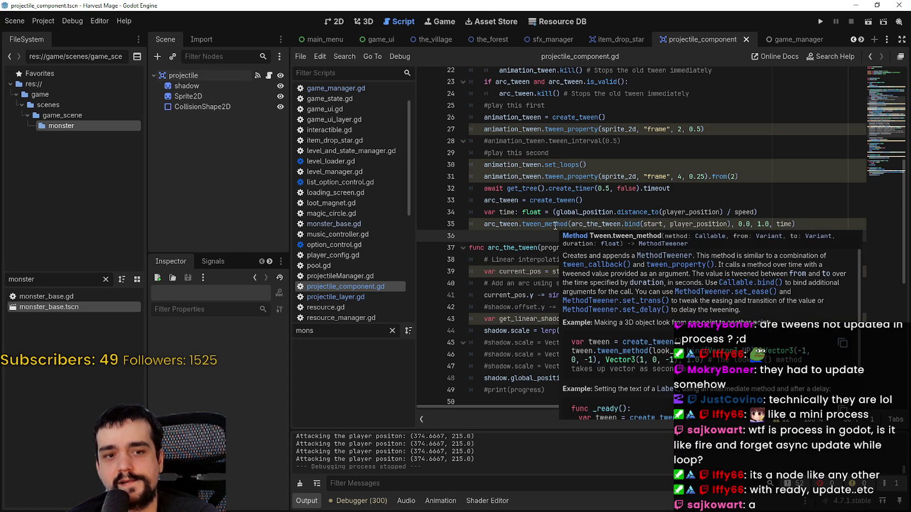
mouse_move(549, 201)
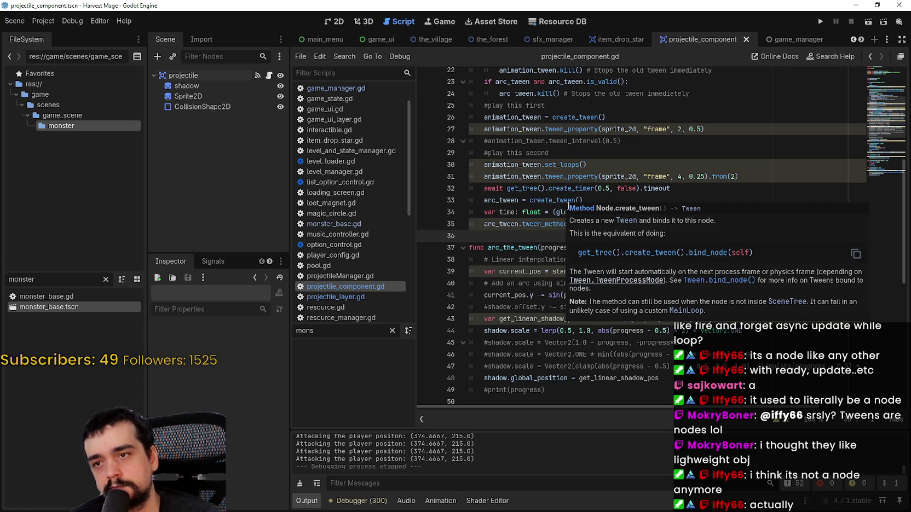
left_click(655, 210)
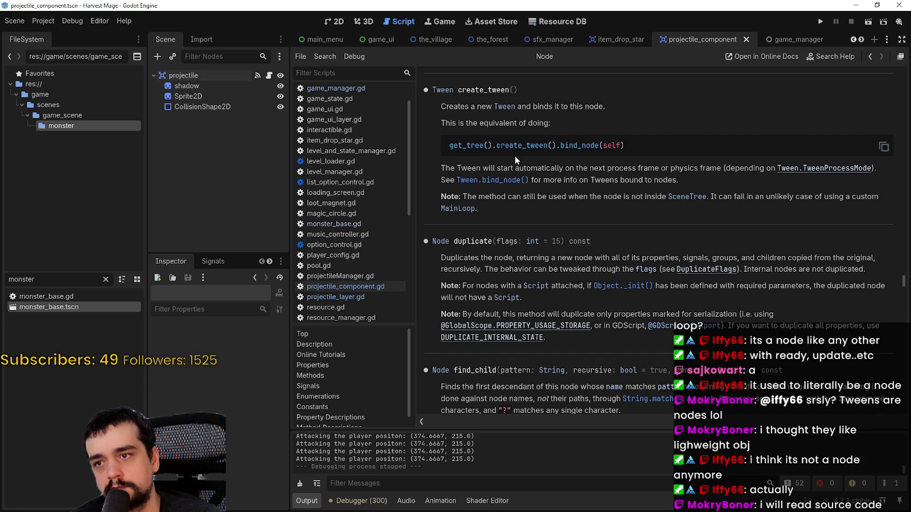
scroll(518, 158, "up", 3)
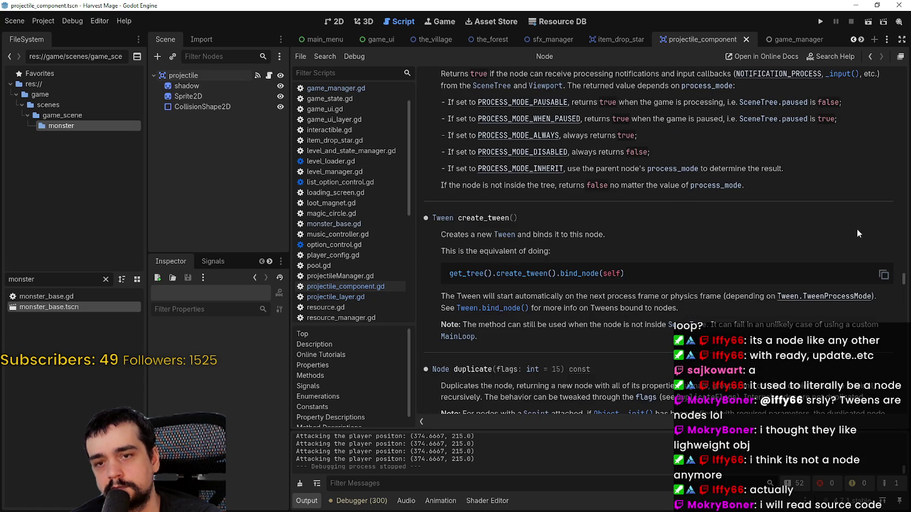
left_click_drag(903, 278, 903, 74)
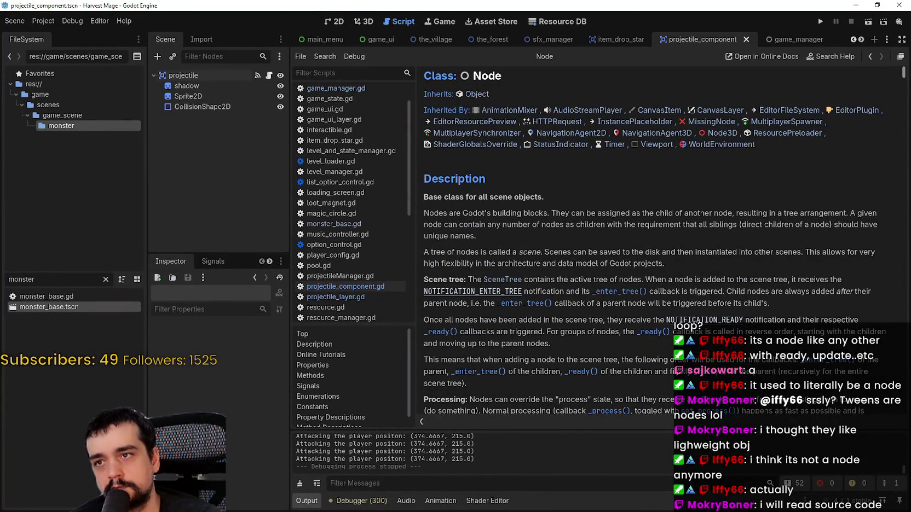
left_click(871, 57)
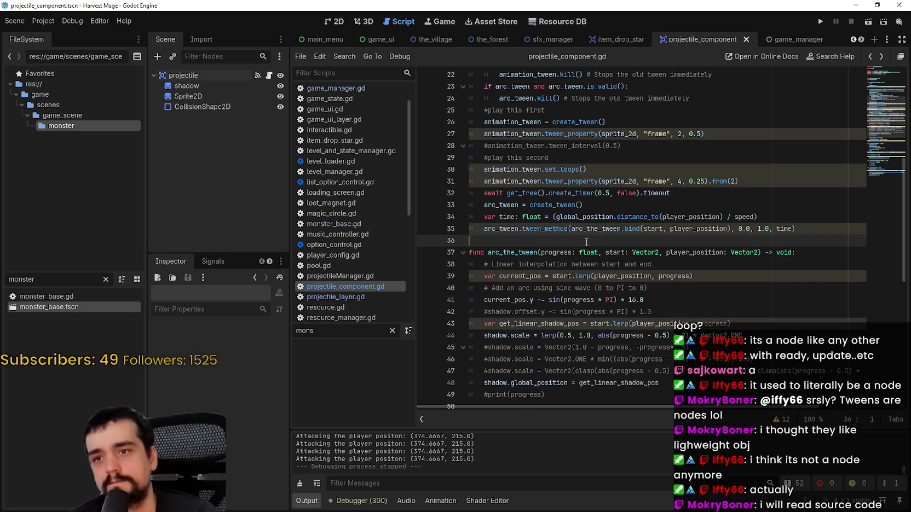
scroll(603, 244, "up", 2)
left_click(599, 268)
scroll(610, 240, "up", 2)
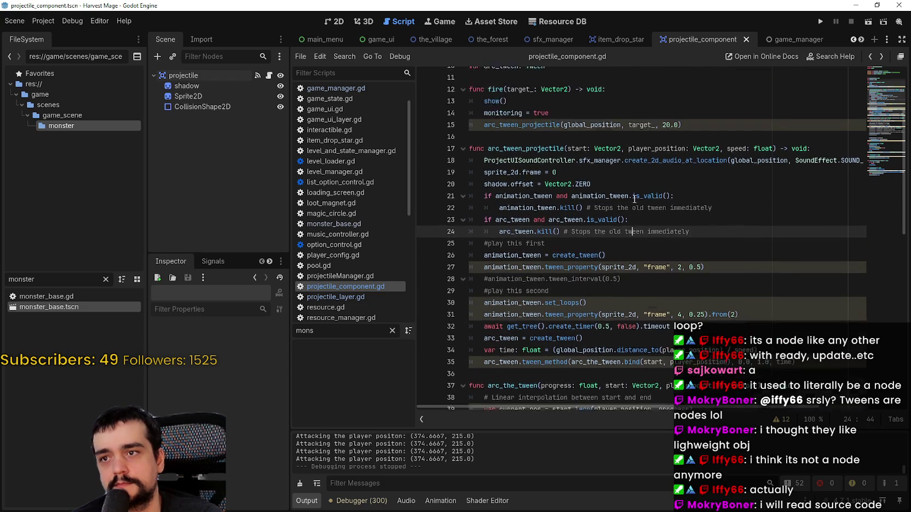
left_click(649, 245)
scroll(647, 246, "down", 9)
scroll(648, 247, "down", 4)
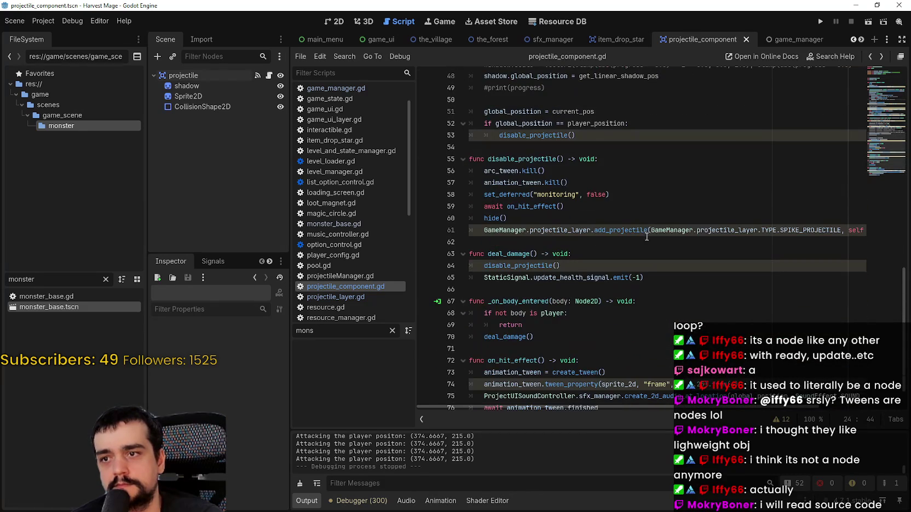
left_click(617, 147)
scroll(618, 213, "down", 1)
left_click(629, 252)
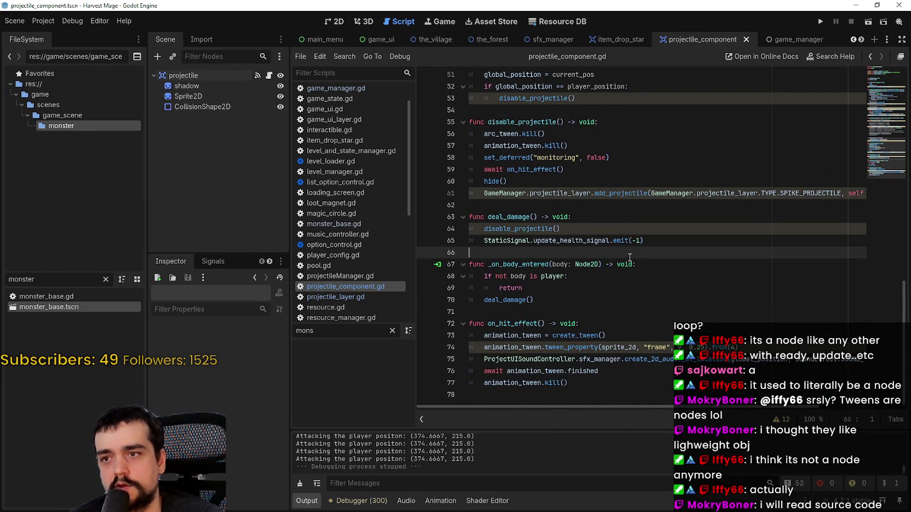
left_click(619, 323)
left_click(619, 311)
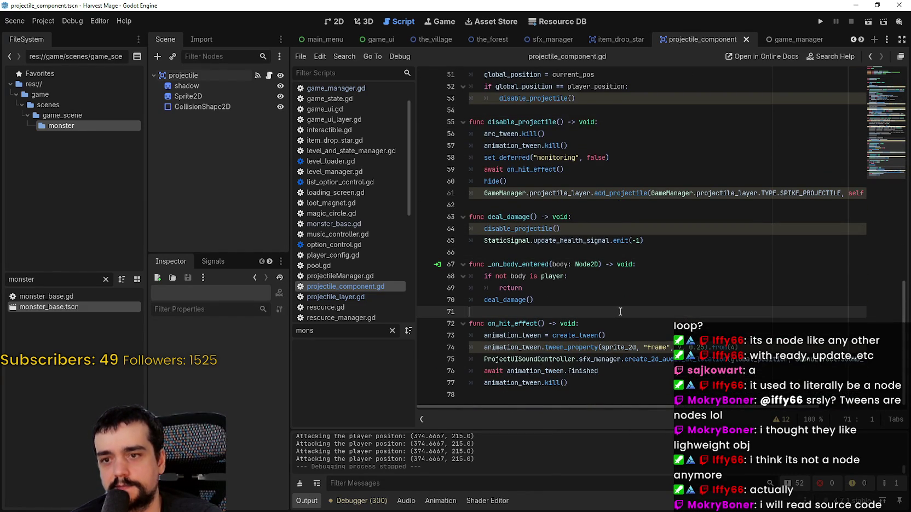
left_click(657, 393)
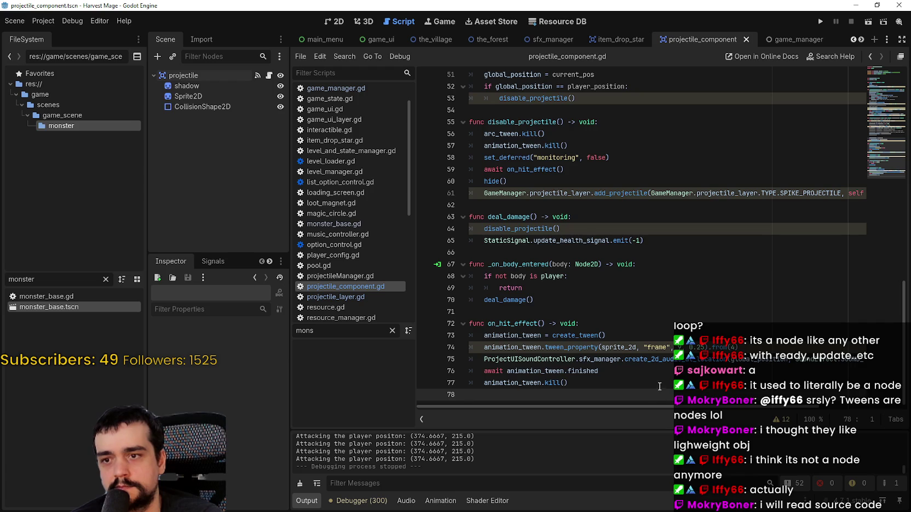
scroll(660, 387, "up", 2)
scroll(659, 387, "down", 1)
mouse_move(660, 387)
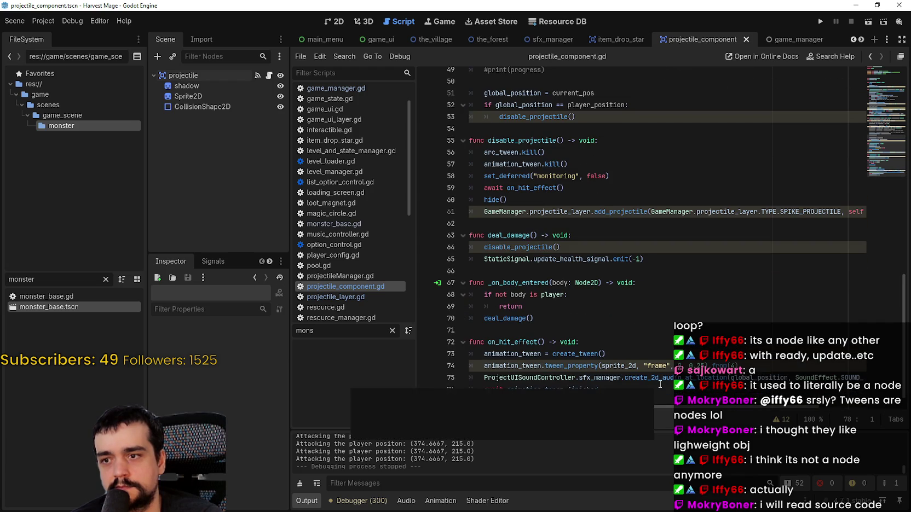
scroll(619, 257, "up", 6)
left_click(617, 259)
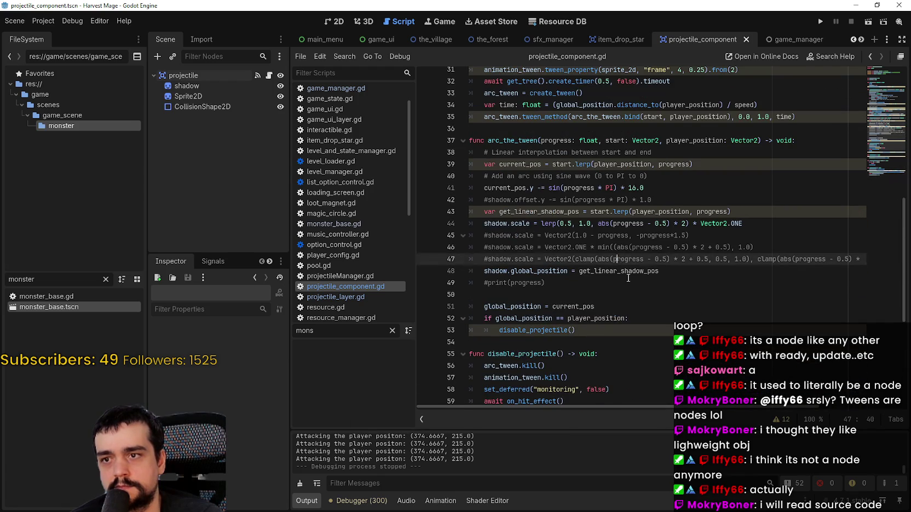
left_click(683, 188)
scroll(683, 188, "up", 2)
left_click_drag(682, 156, 481, 154)
scroll(573, 358, "up", 1)
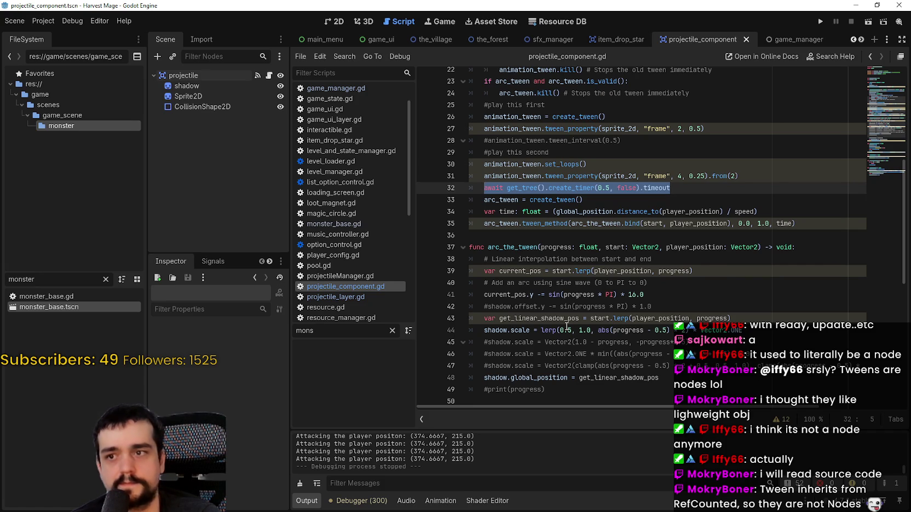
scroll(567, 327, "up", 3)
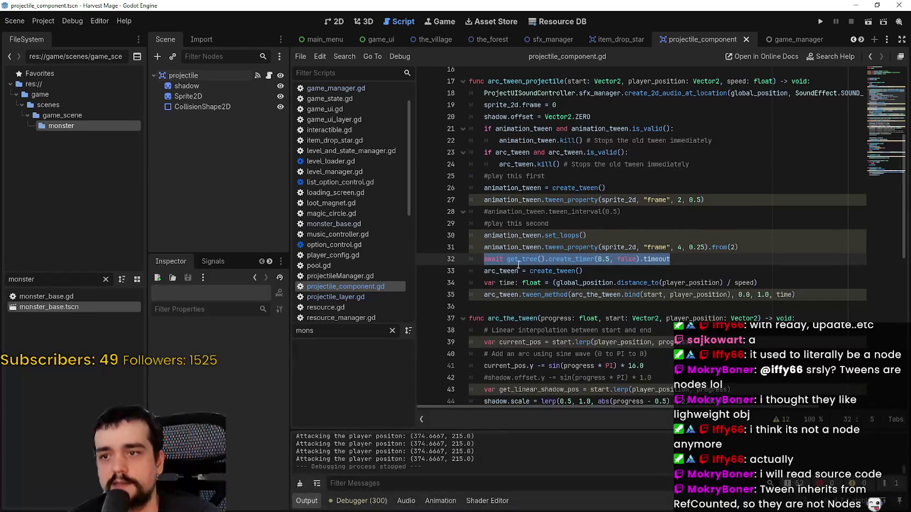
left_click(702, 256)
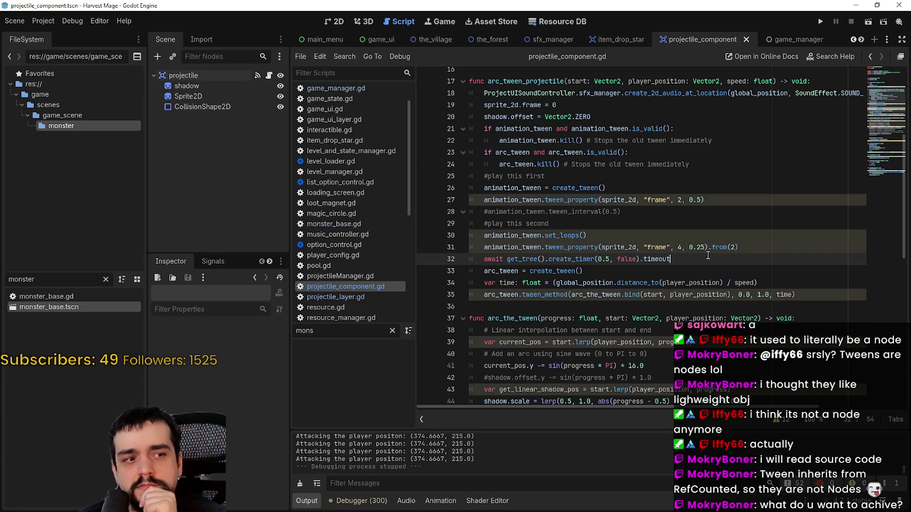
scroll(743, 233, "down", 1)
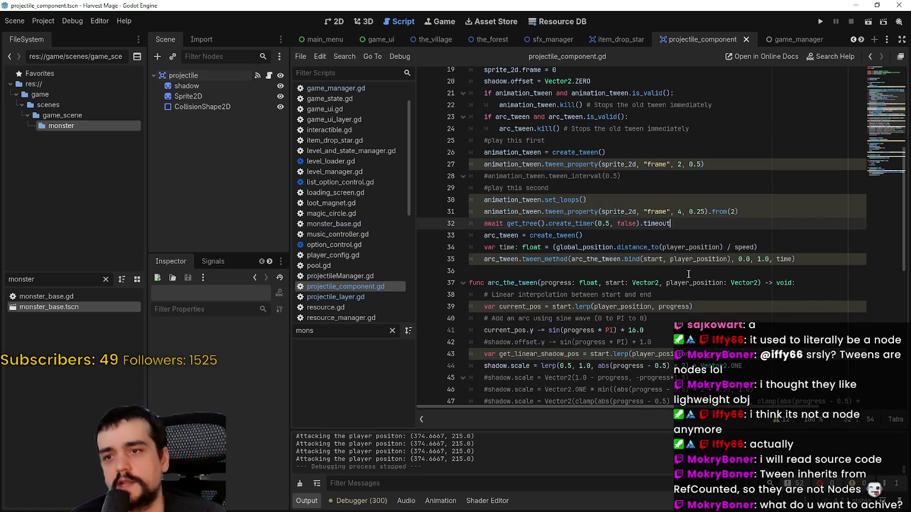
left_click_drag(708, 165, 452, 150)
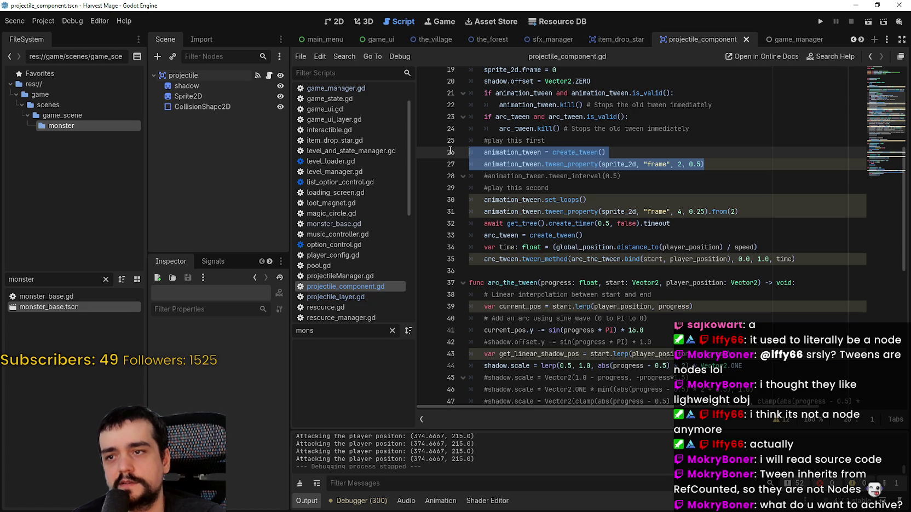
left_click(481, 199)
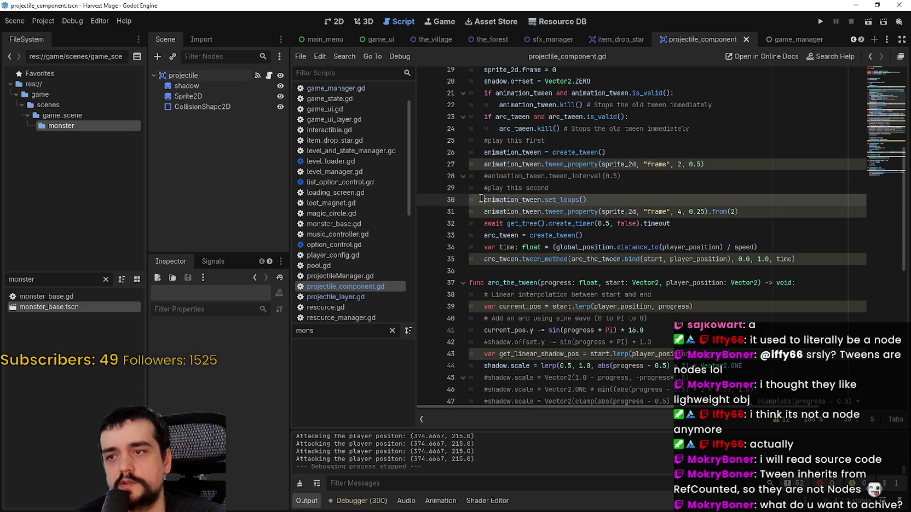
mouse_move(524, 210)
left_mouse_down()
mouse_move(685, 227)
mouse_move(839, 261)
left_mouse_up()
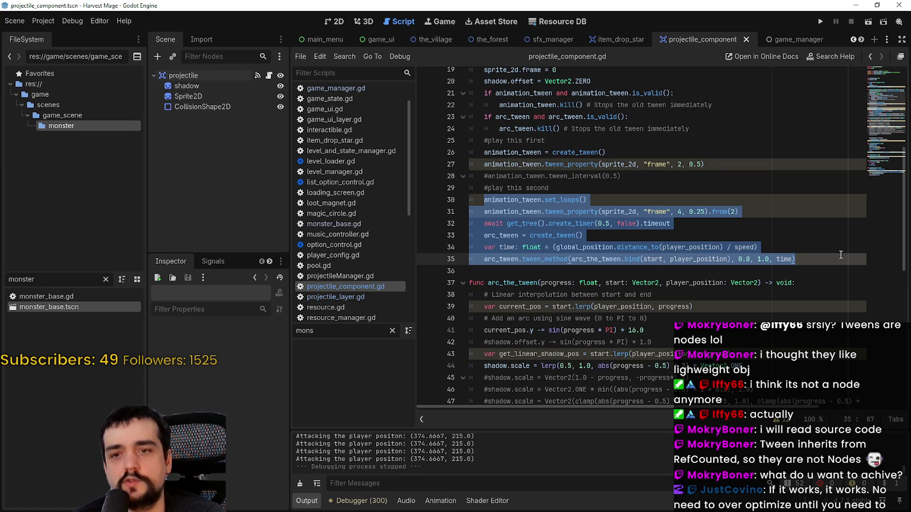
key("Up")
key("Up")
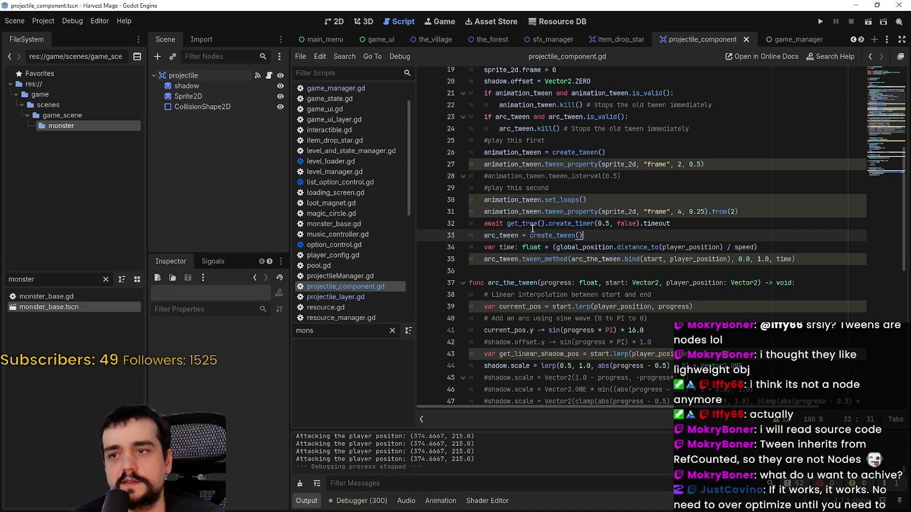
double_click(500, 235)
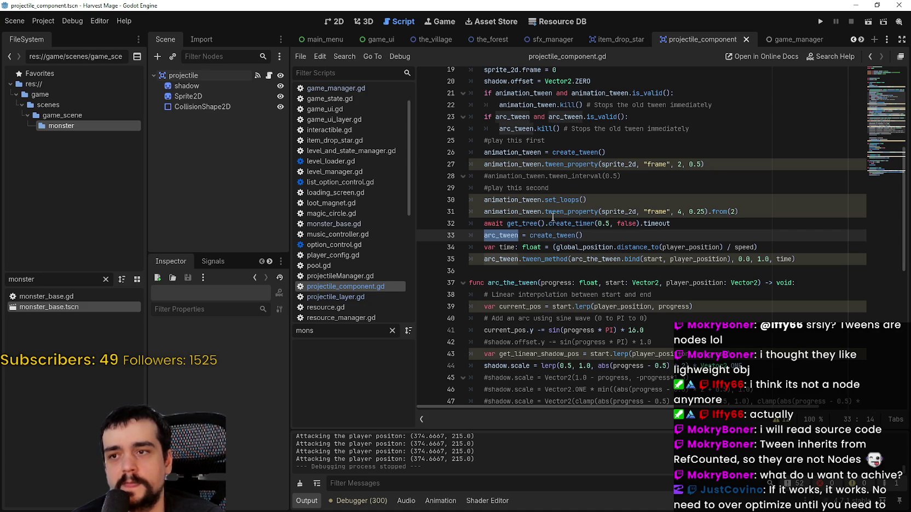
double_click(514, 200)
left_click(726, 178)
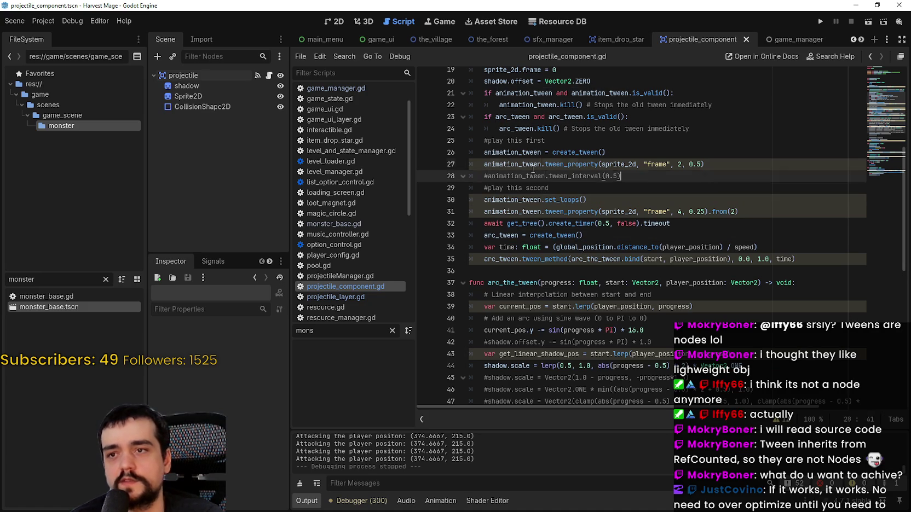
key("shift+Up")
key("shift+Up")
key("shift+Home")
left_click_drag(484, 235, 820, 256)
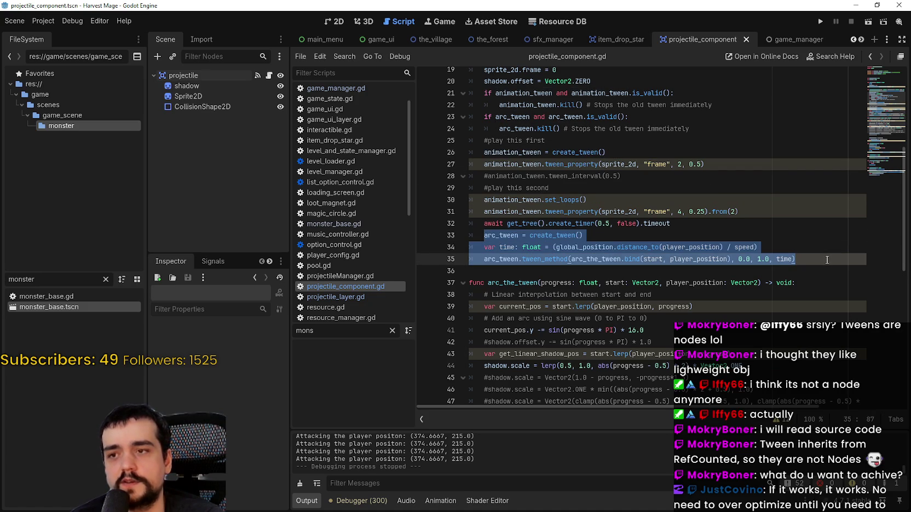
mouse_move(787, 256)
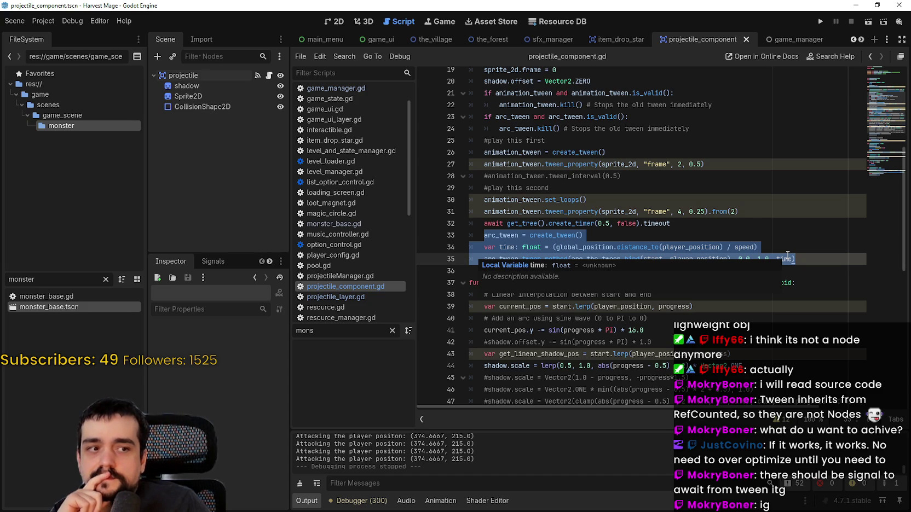
mouse_move(718, 165)
left_mouse_down()
mouse_move(515, 153)
mouse_move(467, 164)
left_mouse_up()
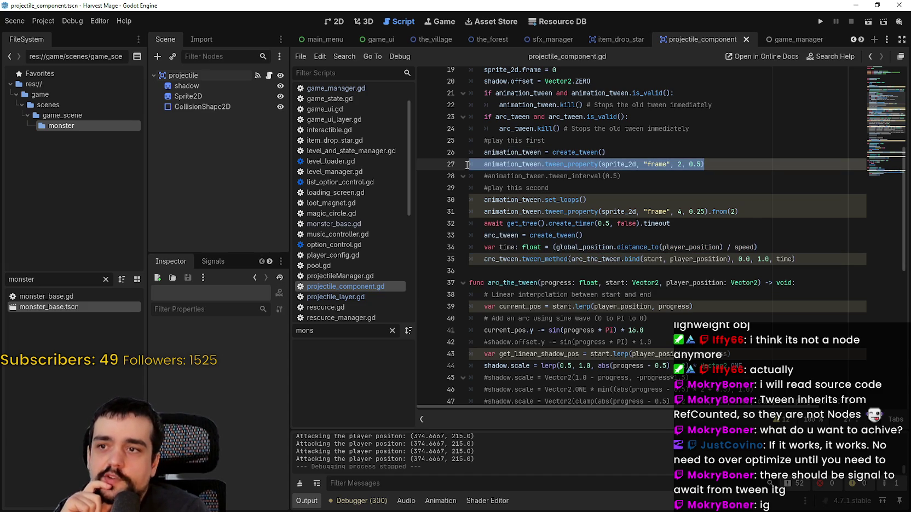
Step: Try adding an animation_tween await line after line 27, then delete it and save
left_click(716, 164)
key("Return")
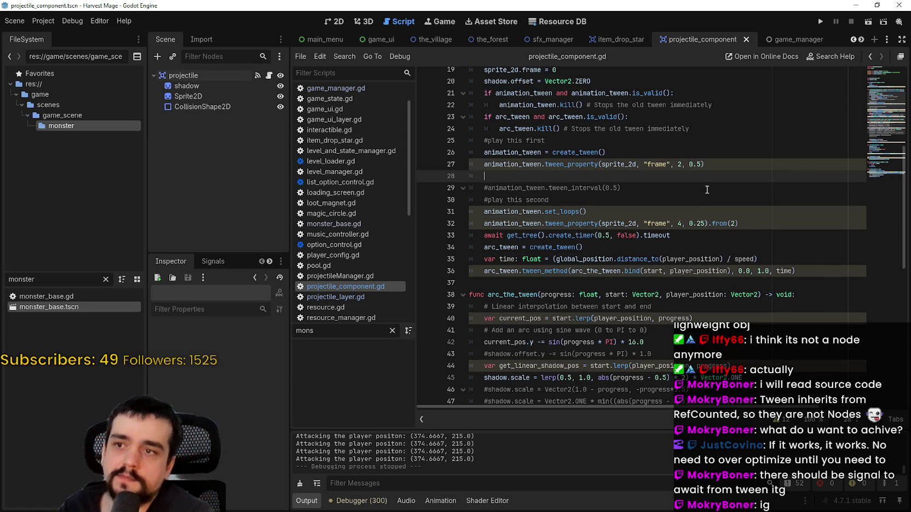
type("anim")
key("Return")
type(".")
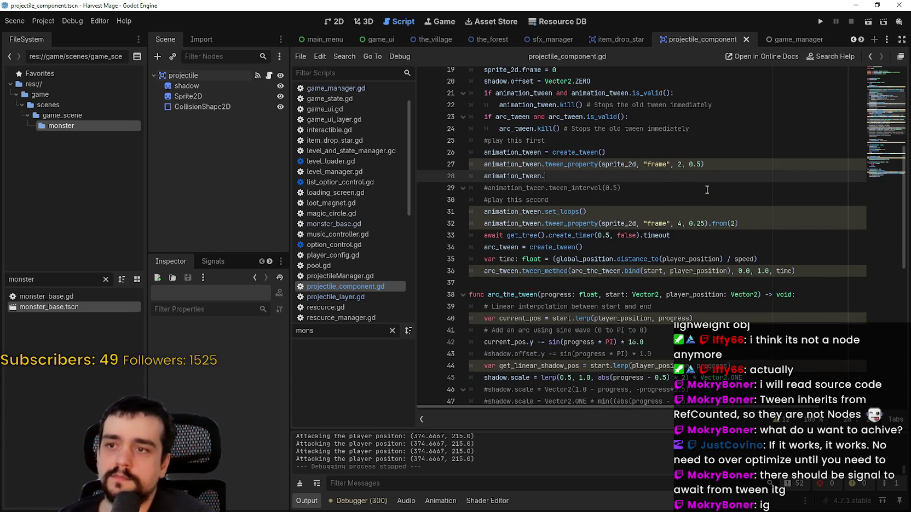
type("awai")
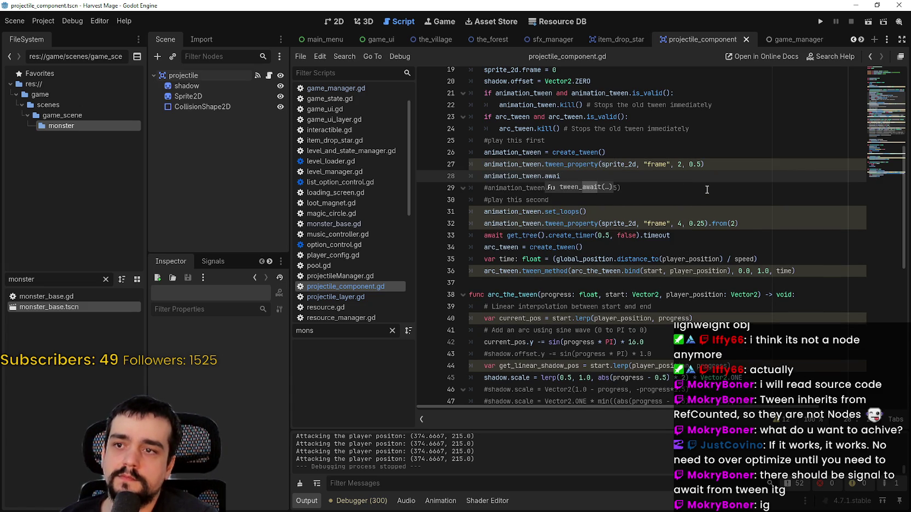
key("Return")
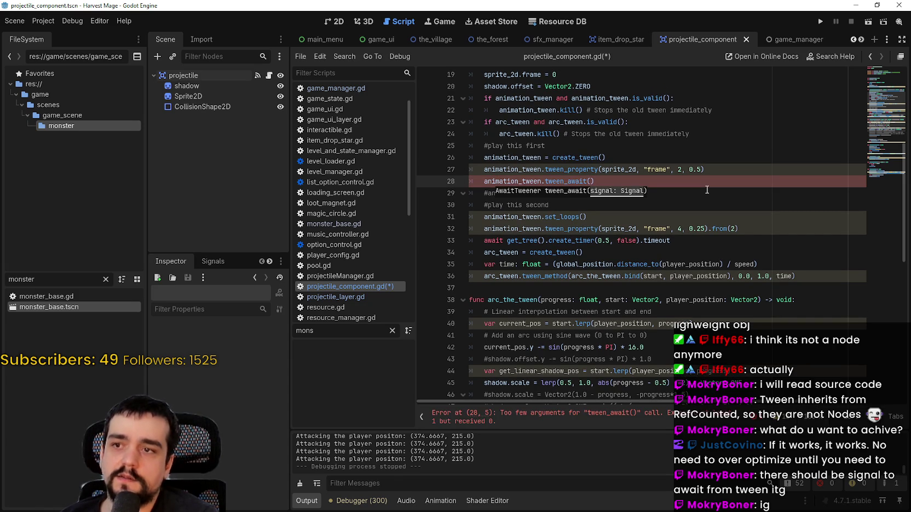
type("ani")
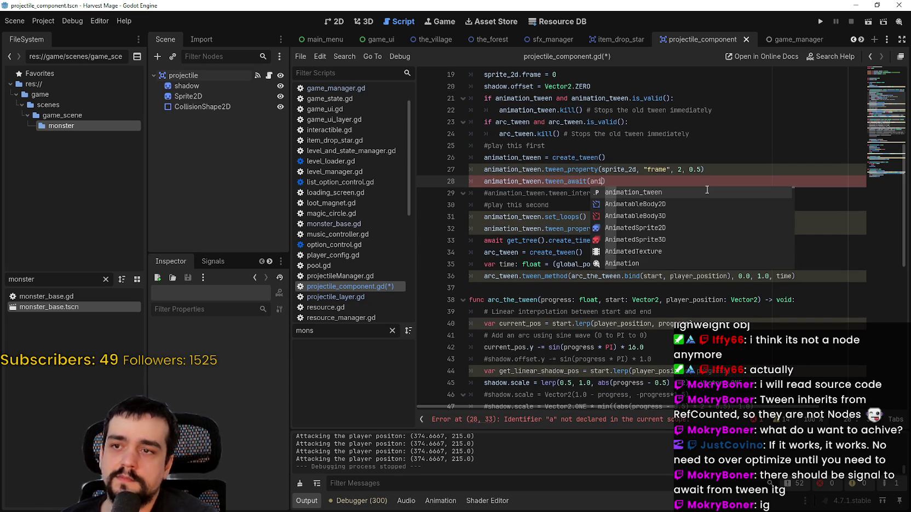
key("Return")
type(".")
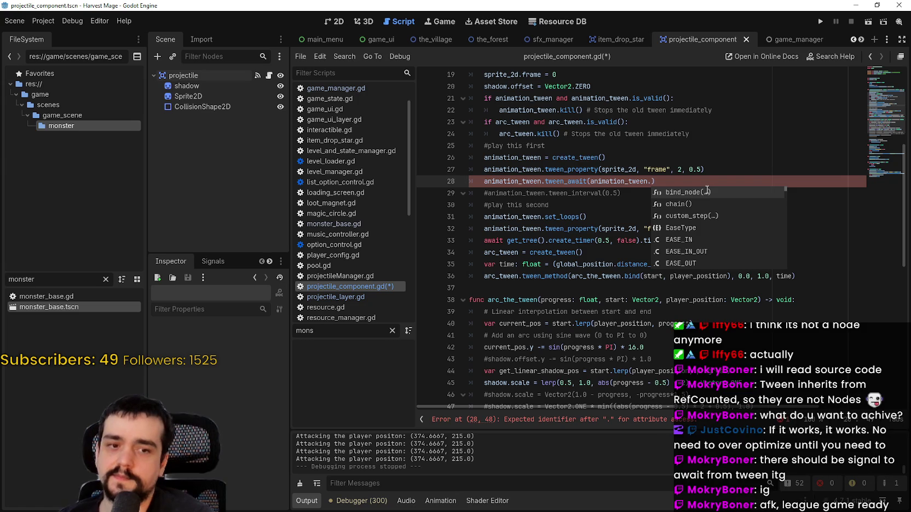
left_click(626, 171)
left_click_drag(657, 181, 472, 181)
key("BackSpace")
key("BackSpace")
key("ctrl+s")
Step: Change the line 27 frame tween duration from 0.5 to 0.25 and save
mouse_move(673, 229)
left_mouse_down()
mouse_move(473, 224)
mouse_move(484, 229)
left_mouse_up()
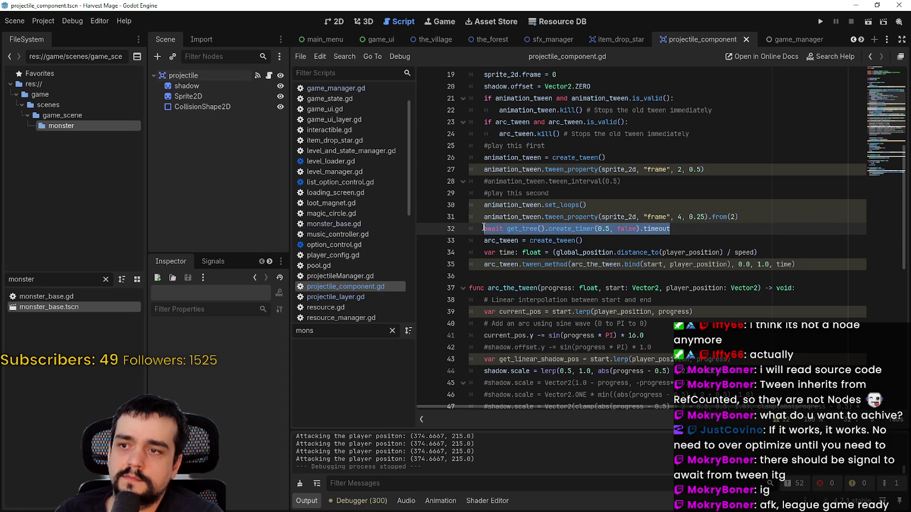
left_click(597, 241)
scroll(608, 241, "down", 1)
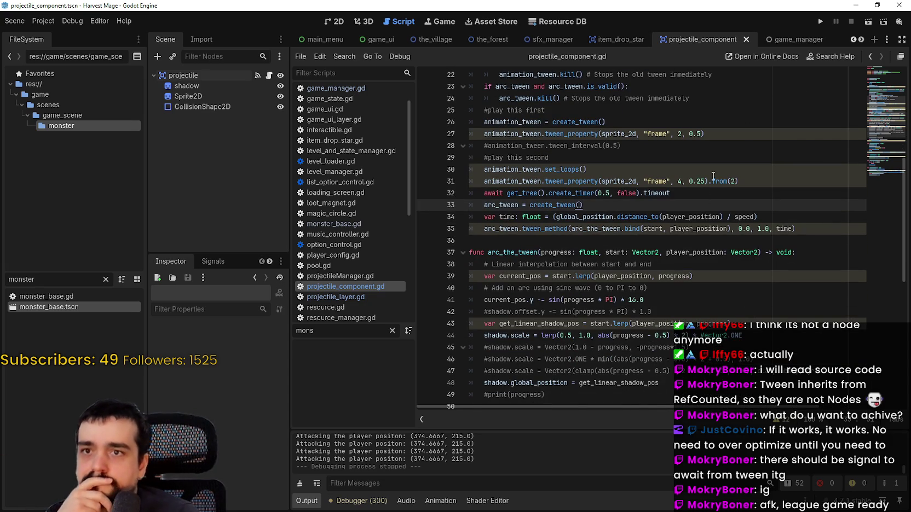
scroll(690, 193, "up", 1)
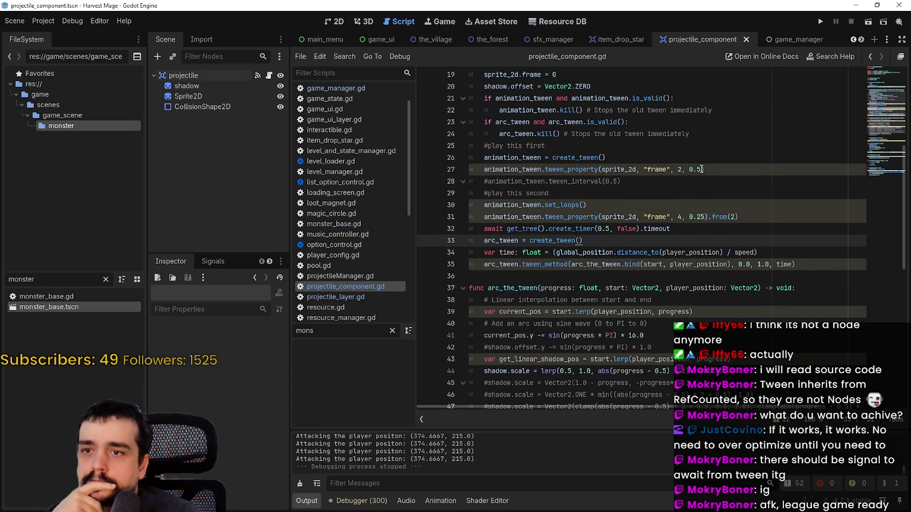
double_click(701, 169)
type("25")
key("ctrl+s")
key("Down")
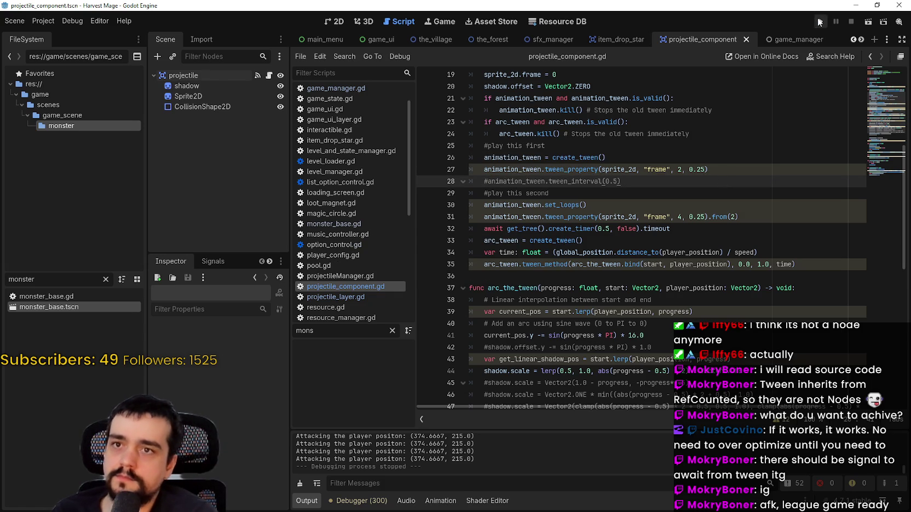
left_click(820, 22)
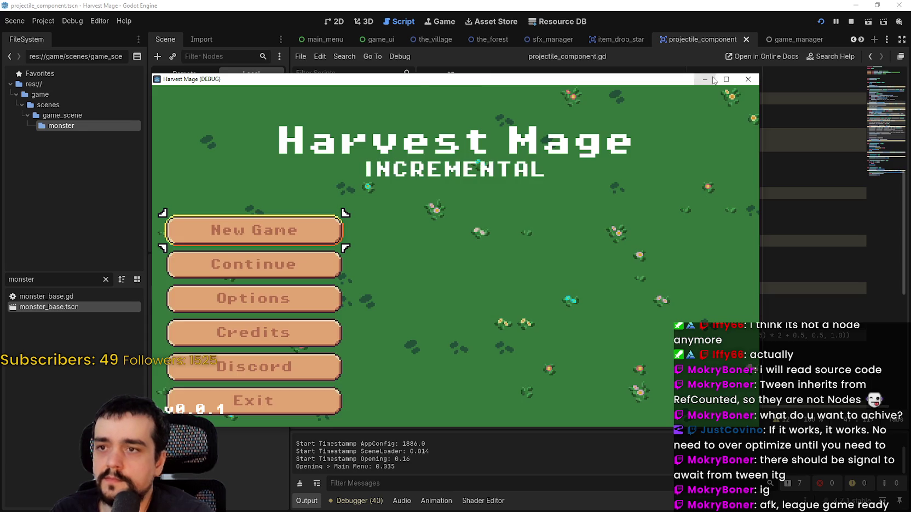
left_click(726, 79)
left_click(159, 272)
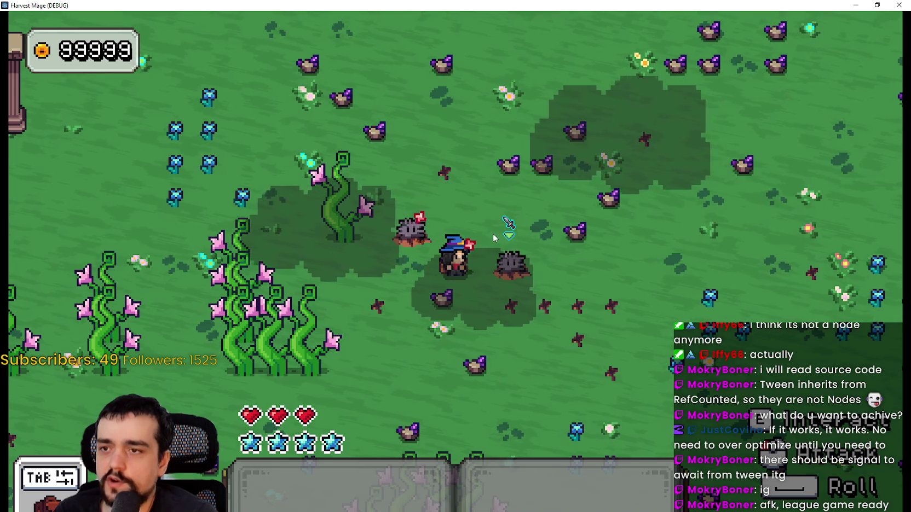
key("a")
key("a")
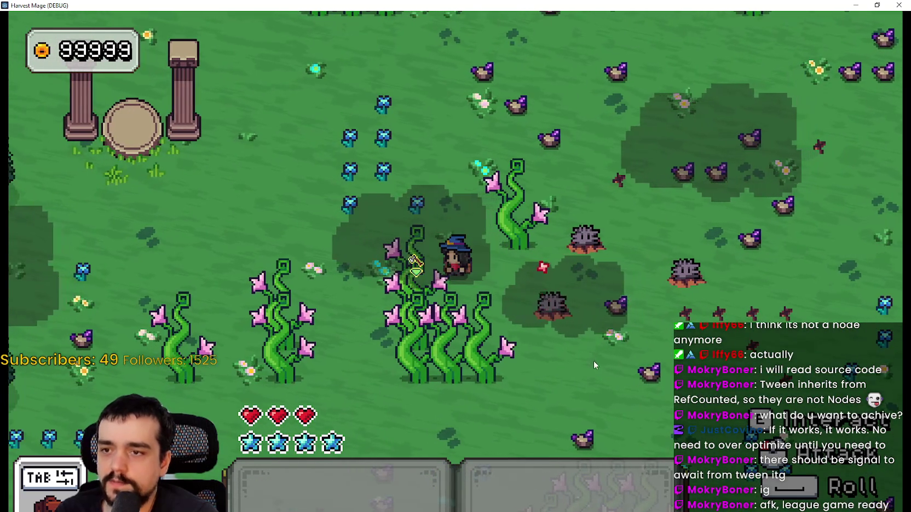
key("w")
key("a")
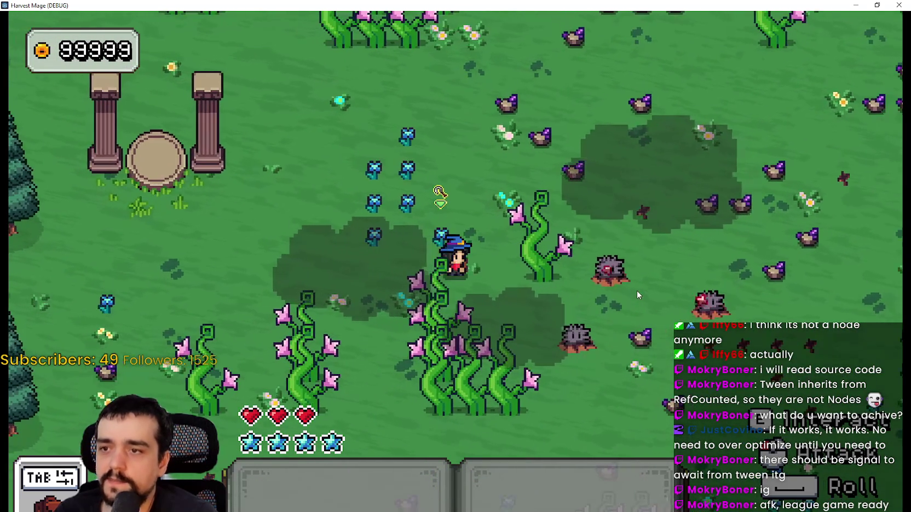
key("d")
key("s")
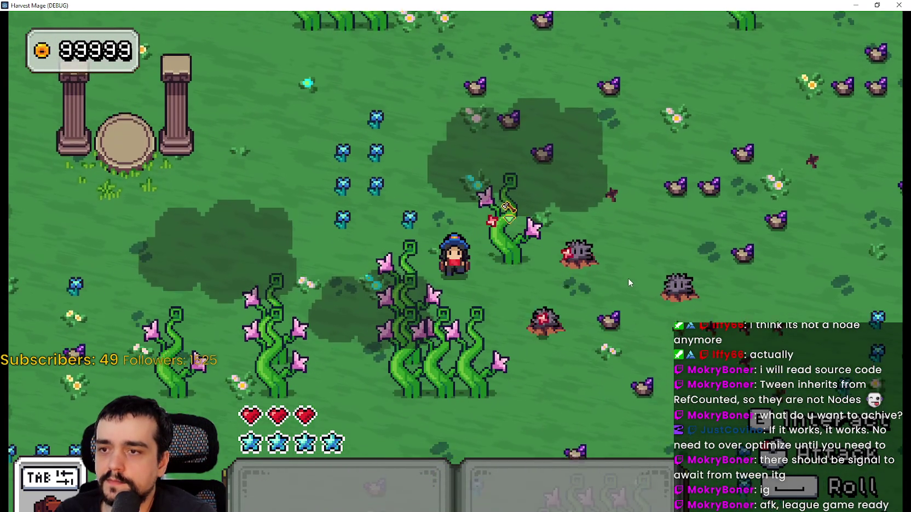
key("s")
key("d")
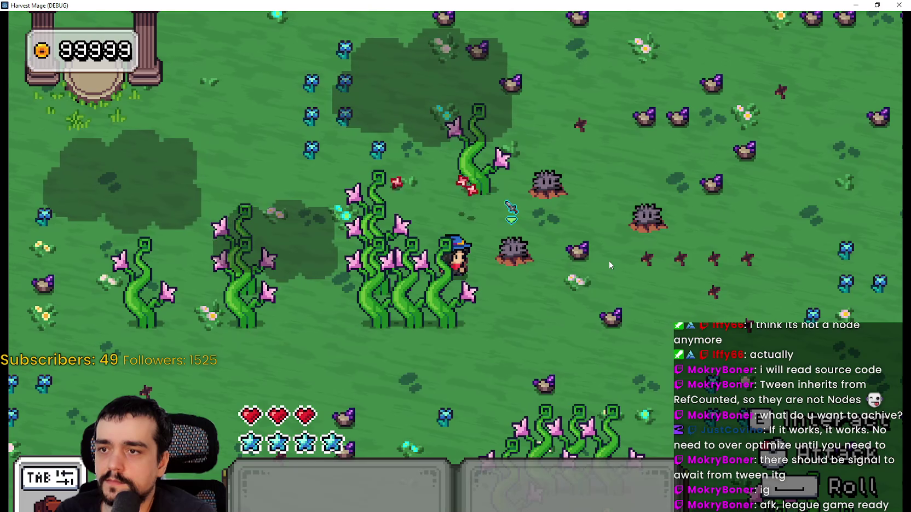
key("w")
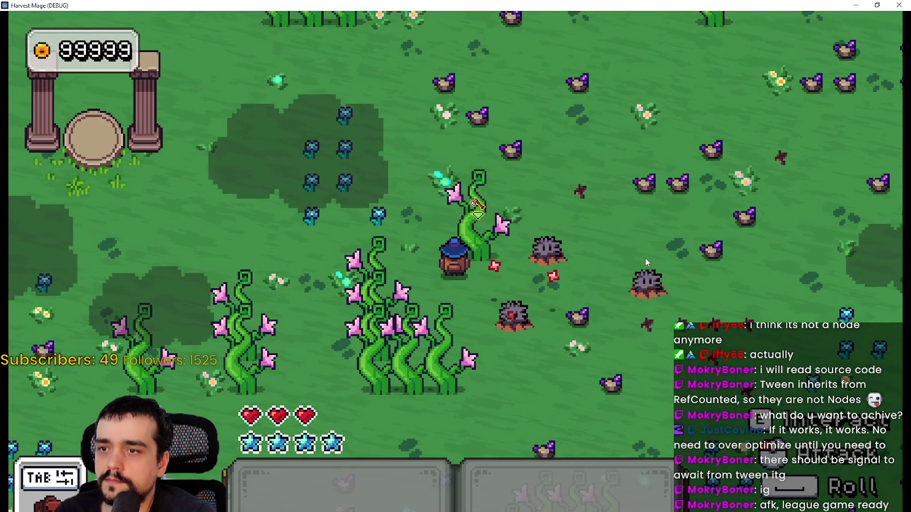
key("d")
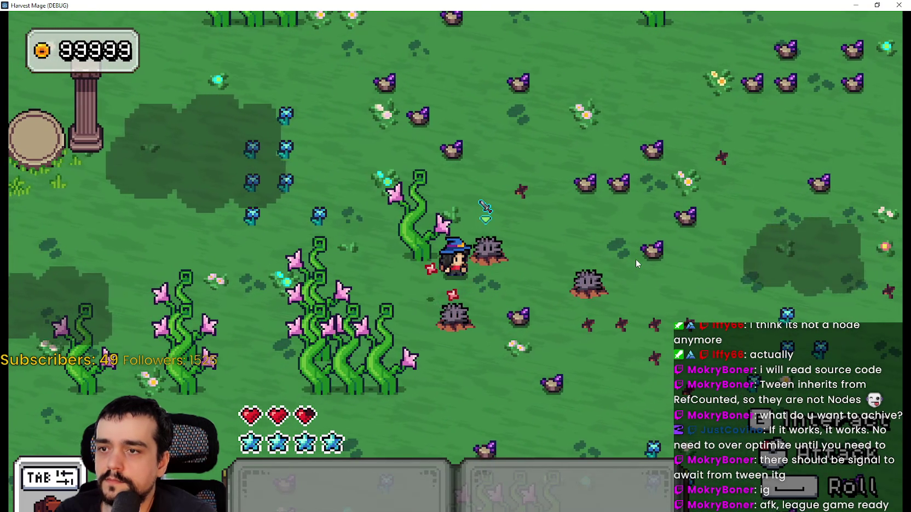
key("s")
key("d")
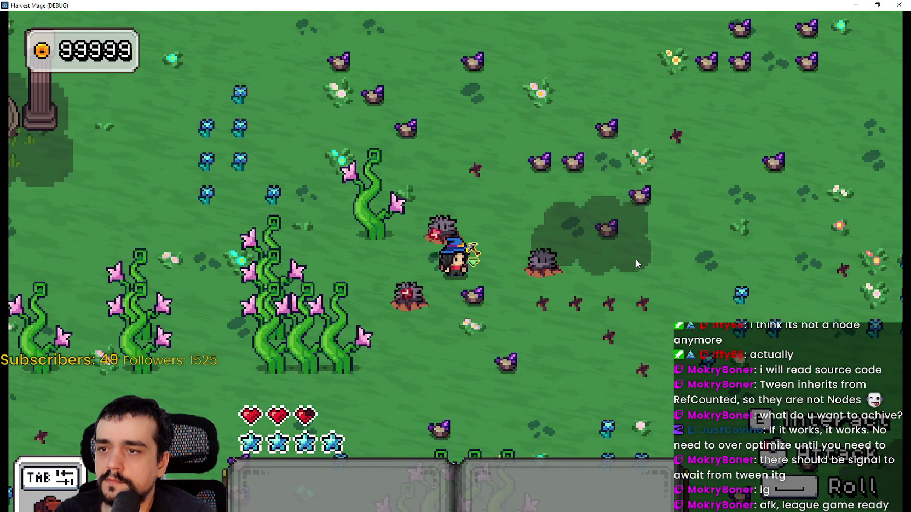
key("d")
key("s")
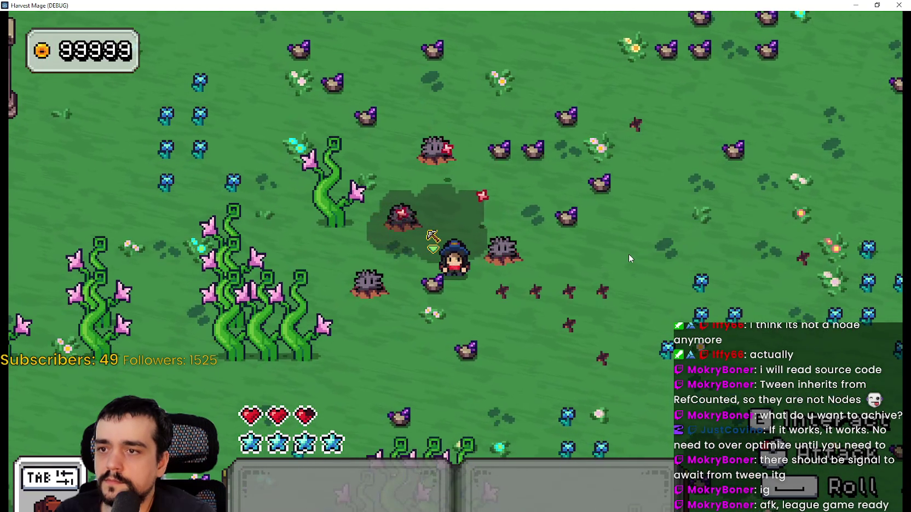
key("a")
key("w")
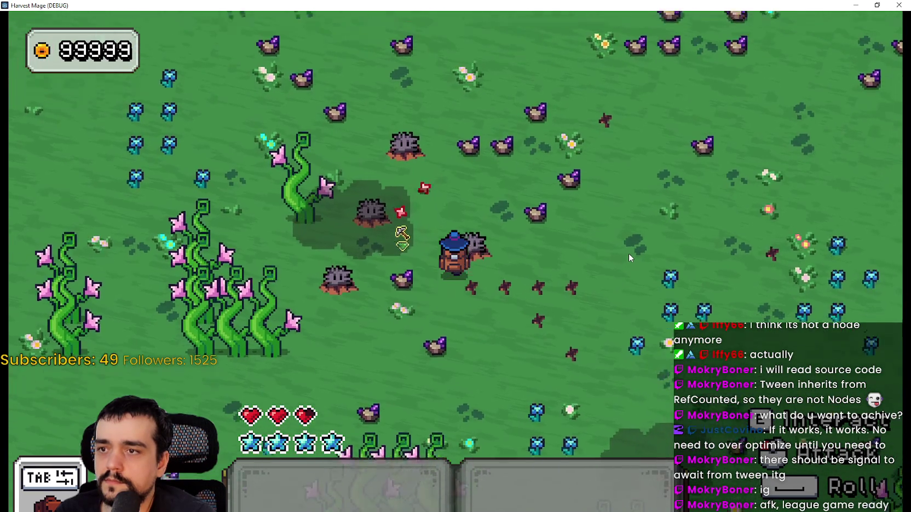
key("w")
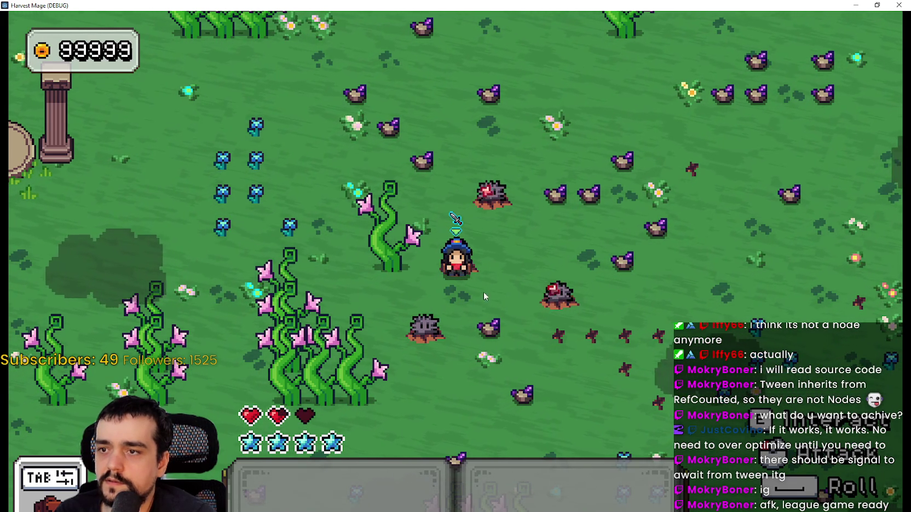
key("d")
key("w")
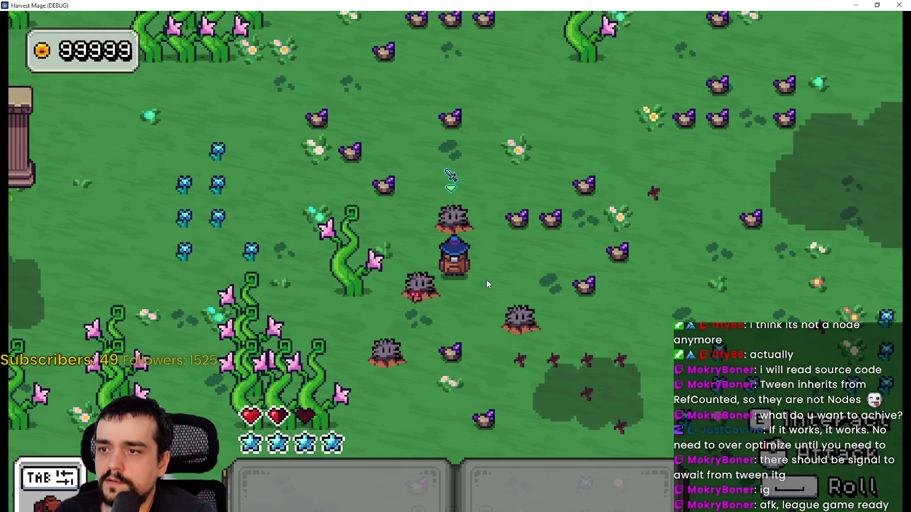
key("a")
key("w")
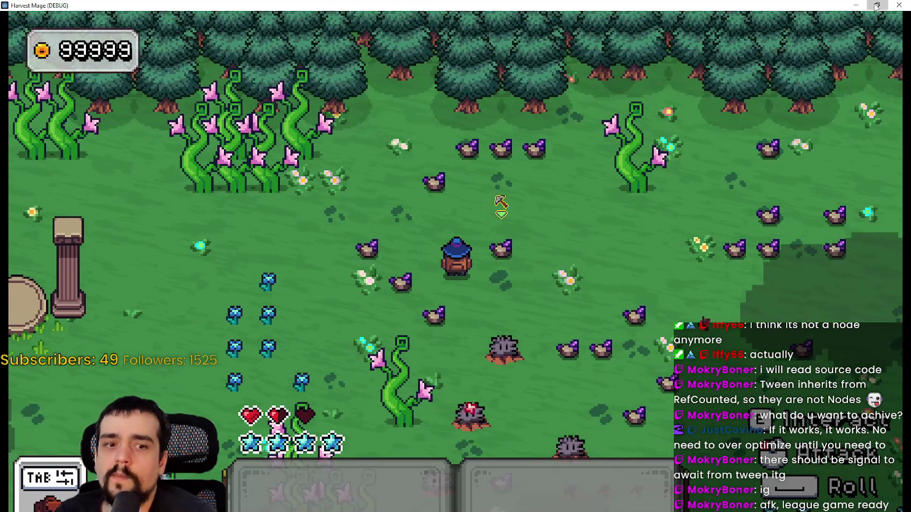
key("super+Down")
left_click(851, 21)
Step: Save the scene and set the projectile root node's z_index to 1
left_click(584, 229)
key("ctrl+s")
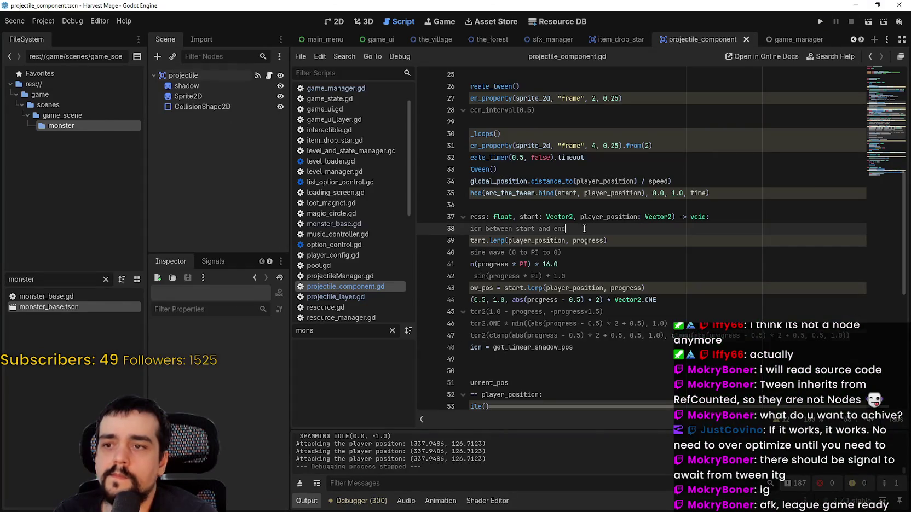
left_click(215, 86)
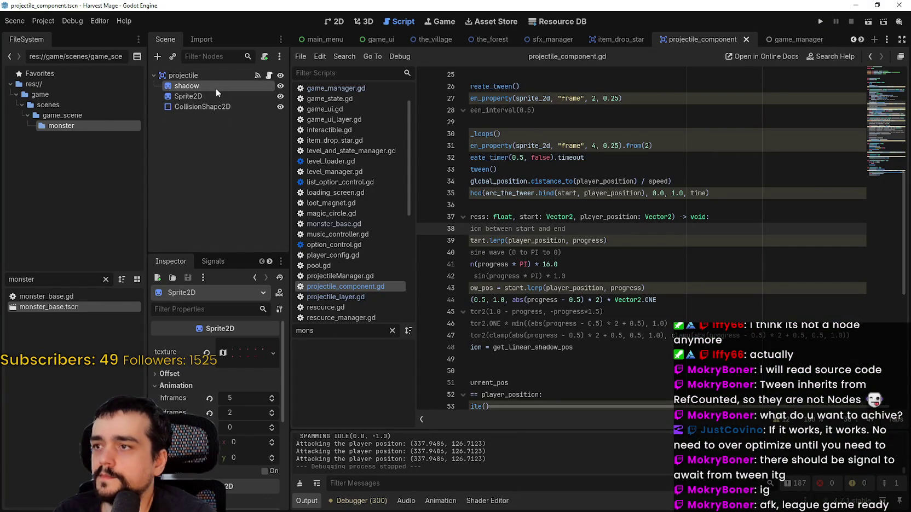
scroll(215, 383, "down", 5)
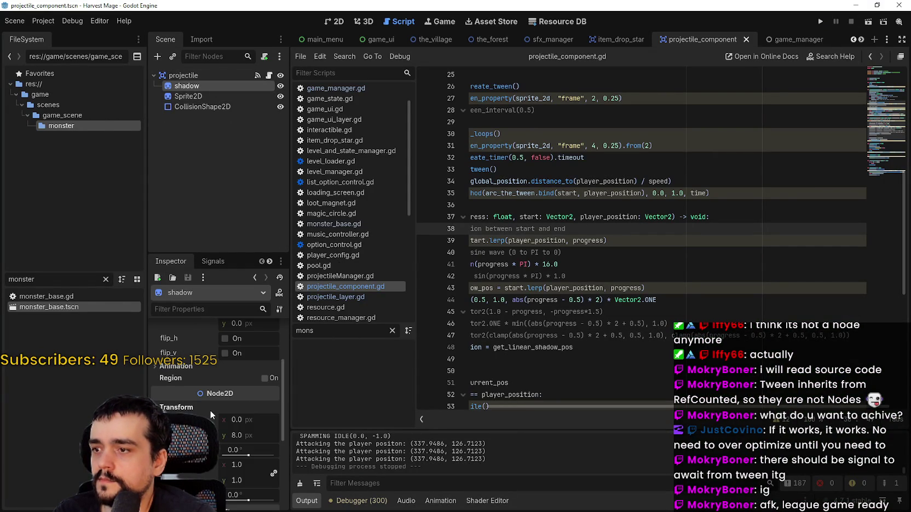
scroll(210, 410, "down", 4)
left_click(183, 75)
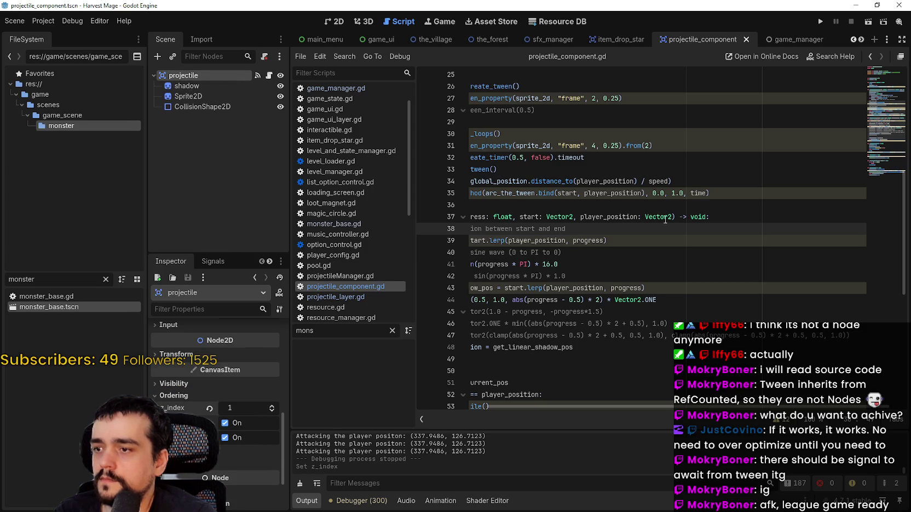
Step: Review script lines 28–33, then switch to the the_forest scene
left_click(710, 167)
left_click(681, 105)
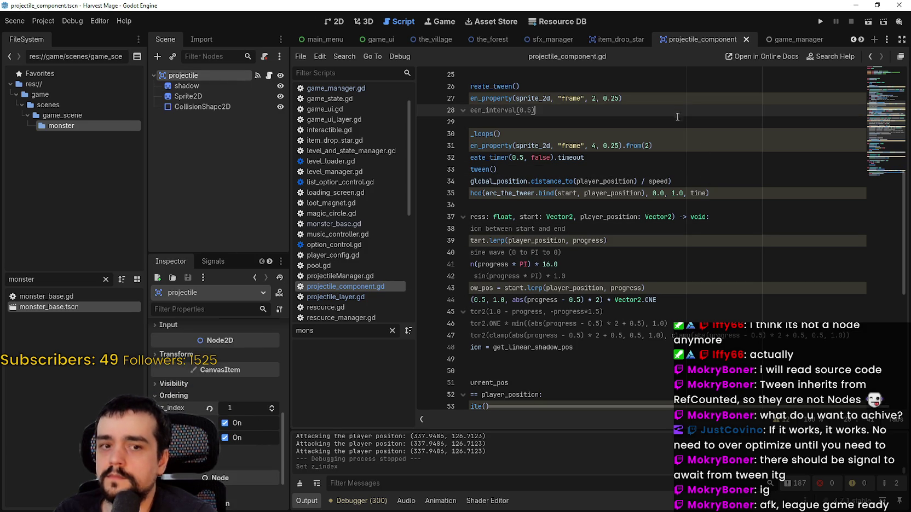
left_click(677, 121)
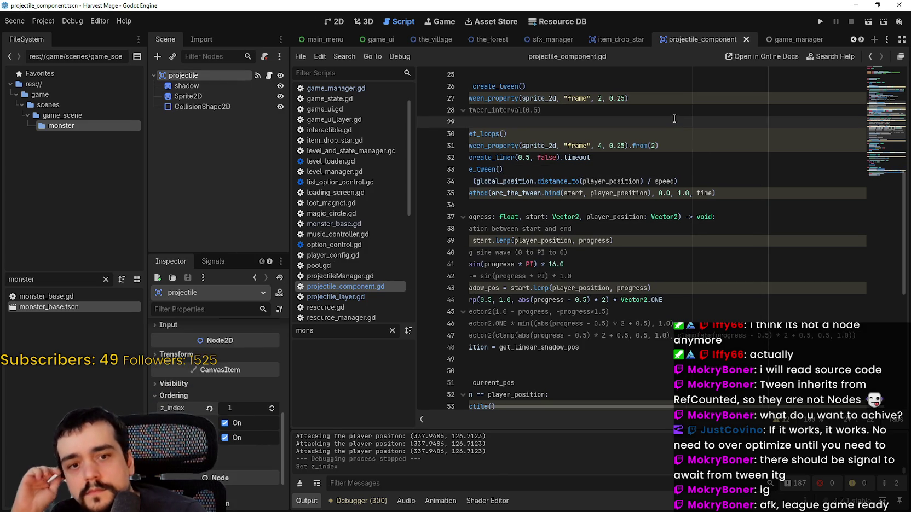
left_click(480, 38)
scroll(554, 210, "up", 4)
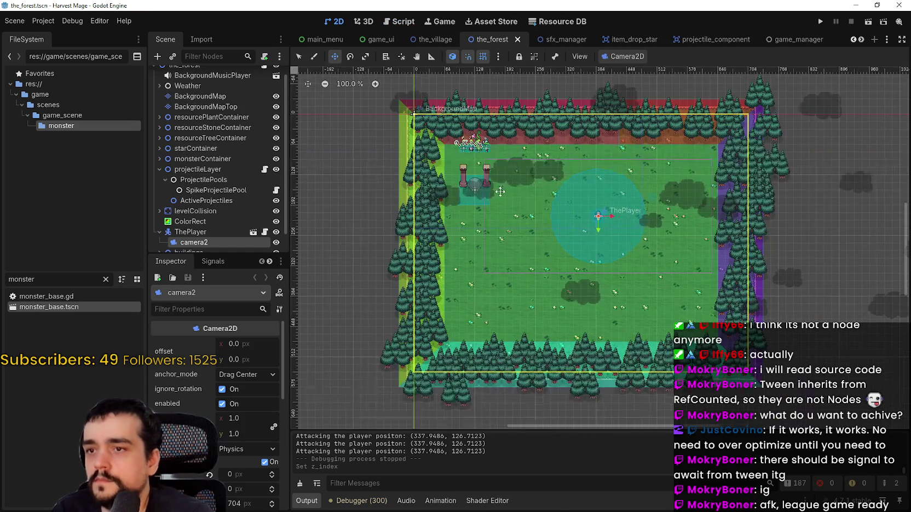
Step: Move projectileLayer just below BackgroundMapTop, collapse the containers, and run the game
scroll(209, 219, "down", 1)
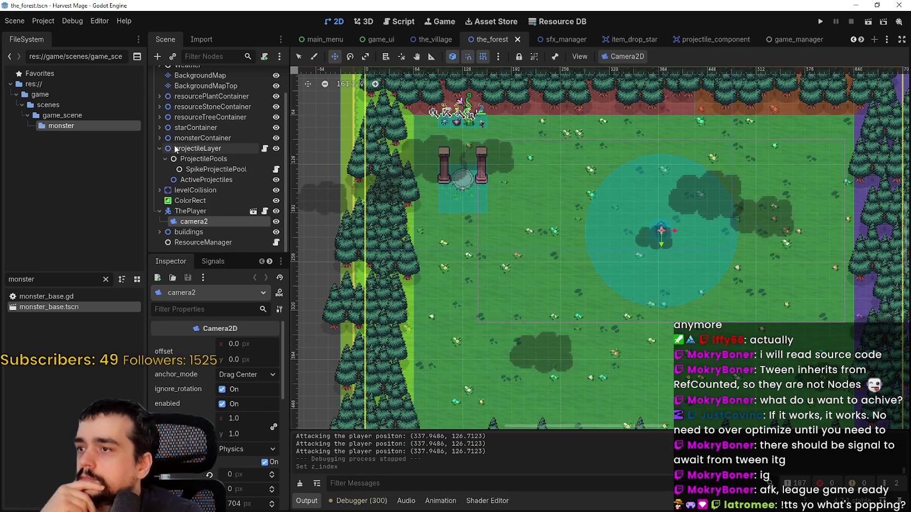
scroll(164, 150, "up", 3)
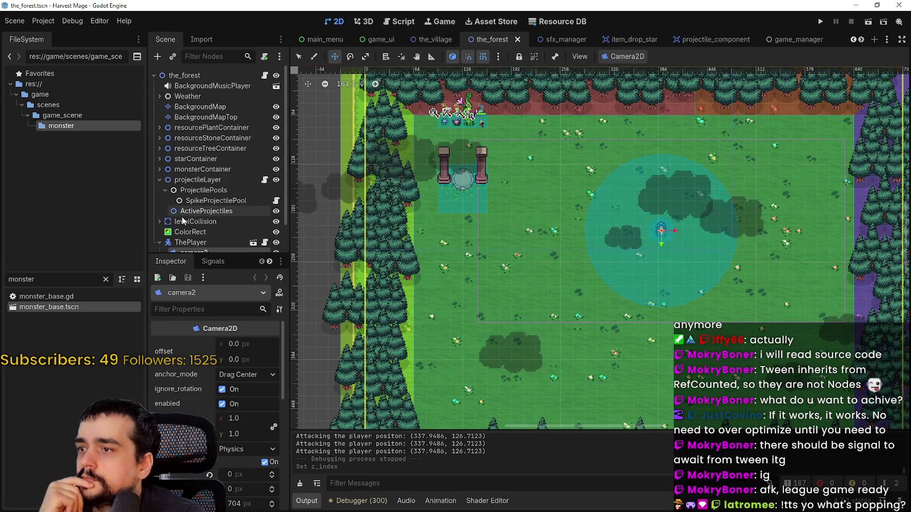
left_click(207, 211)
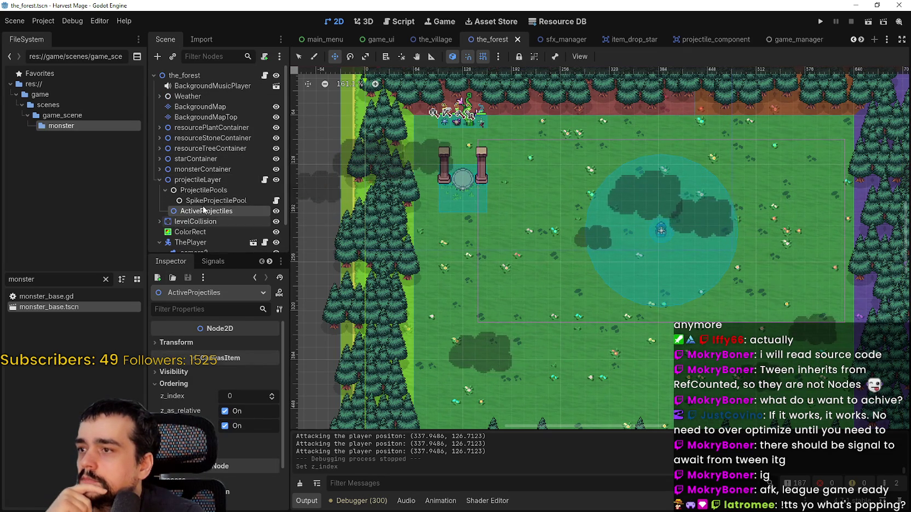
left_click(206, 181)
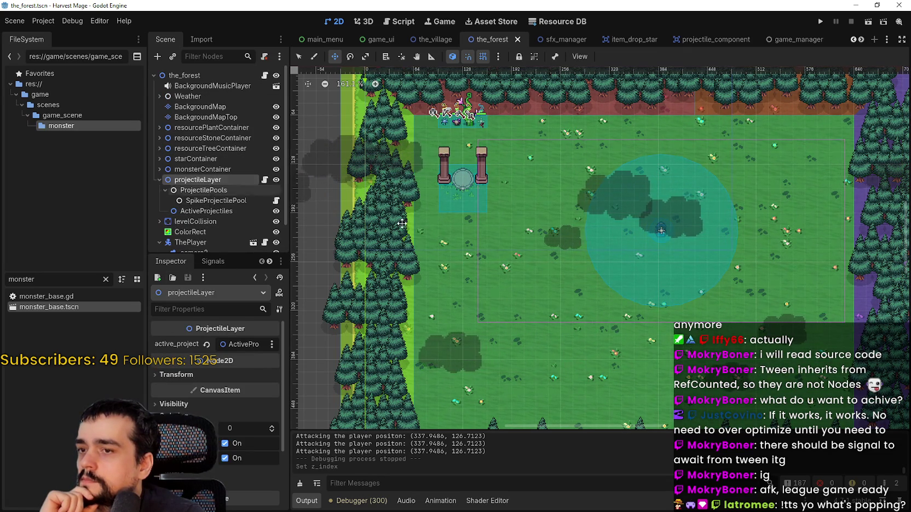
left_click(160, 179)
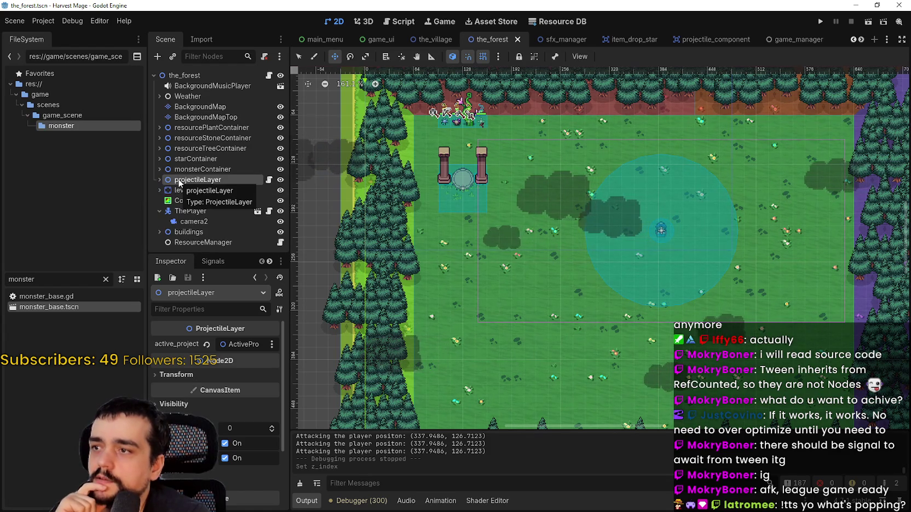
left_click_drag(181, 166, 186, 127)
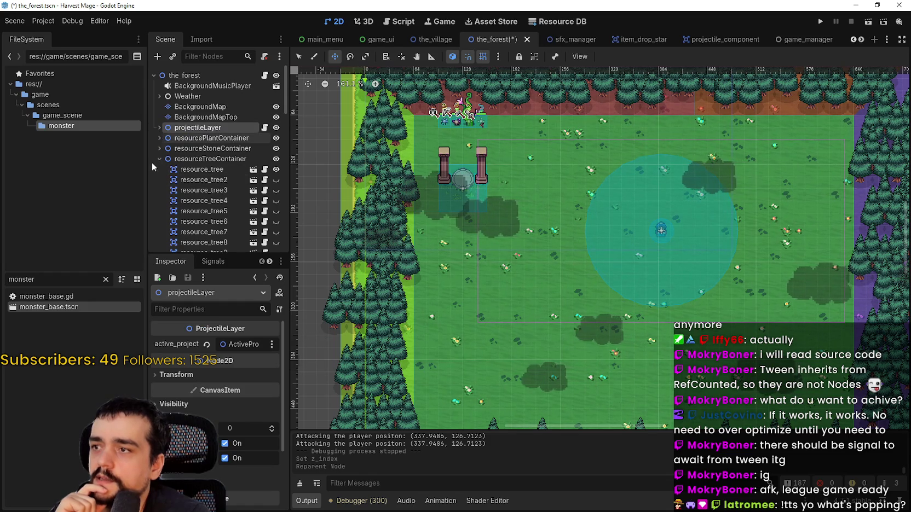
left_click(159, 159)
left_click(160, 170)
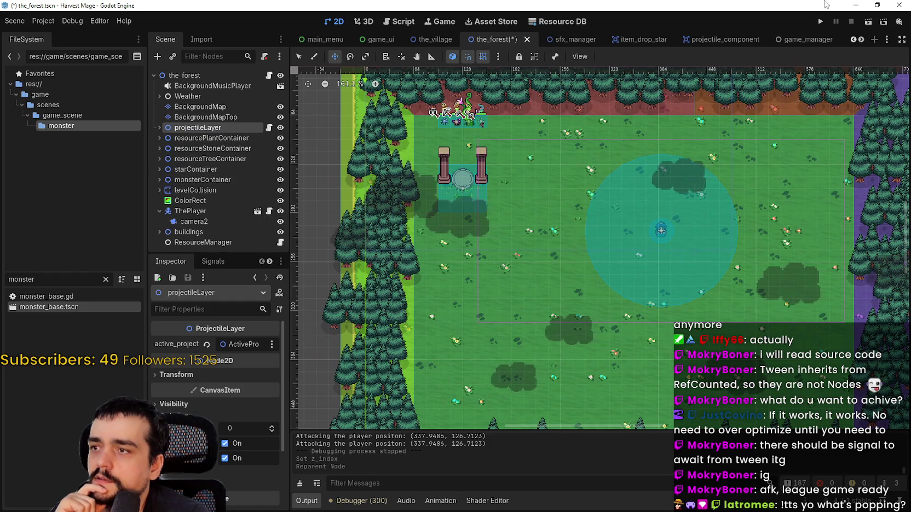
left_click(821, 22)
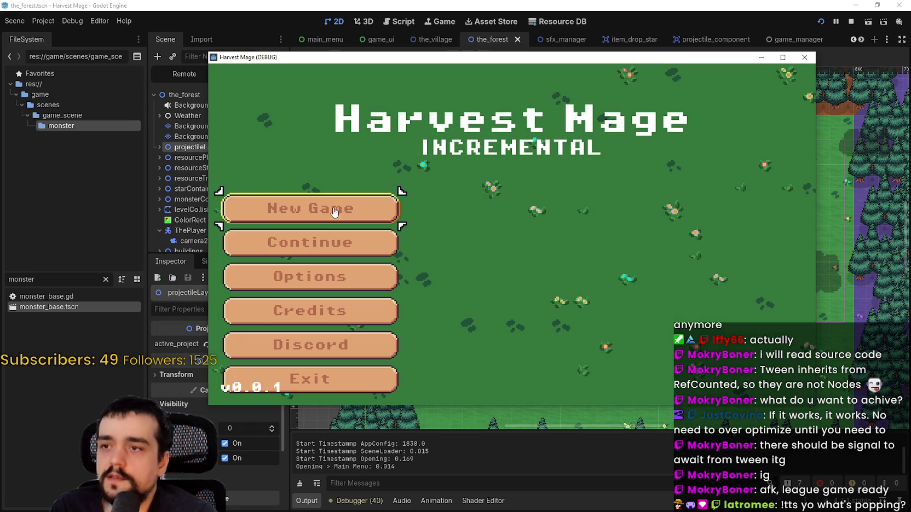
Step: Start a new game in a maximized window and walk the mage to the spiky enemy
left_click(356, 210)
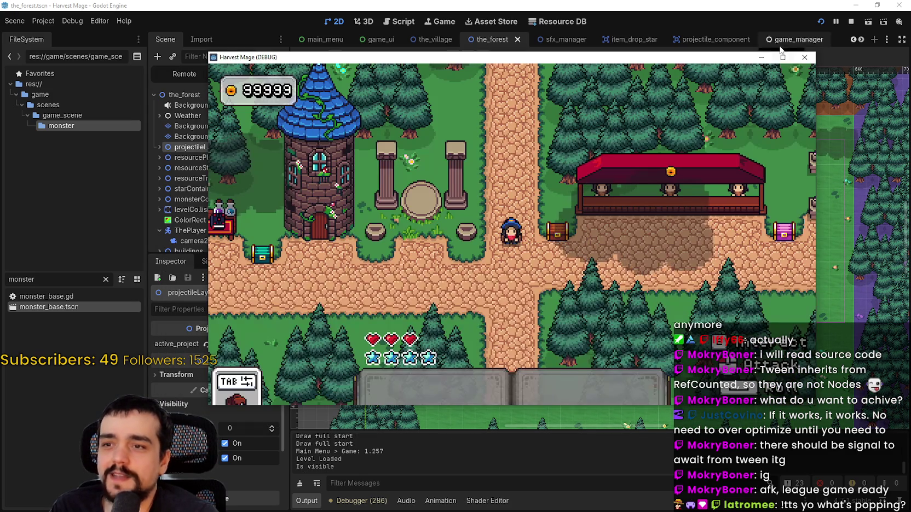
left_click(777, 60)
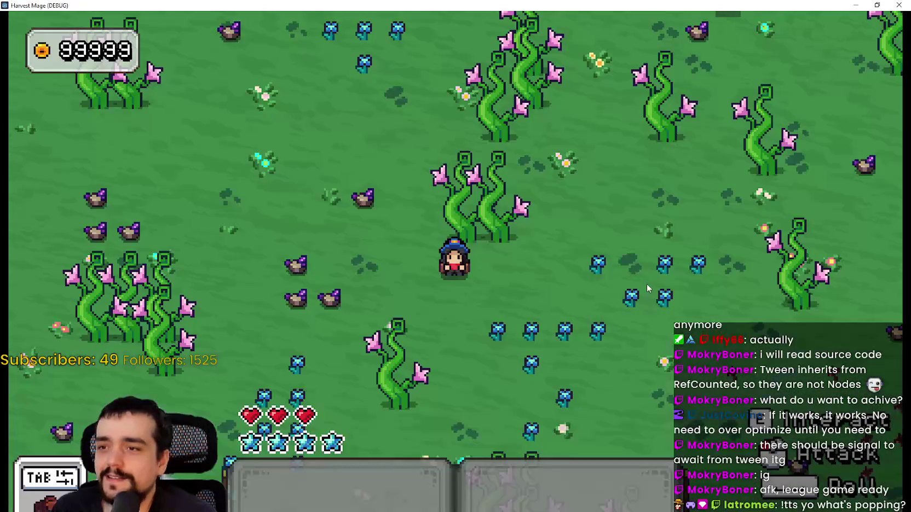
key("w+a")
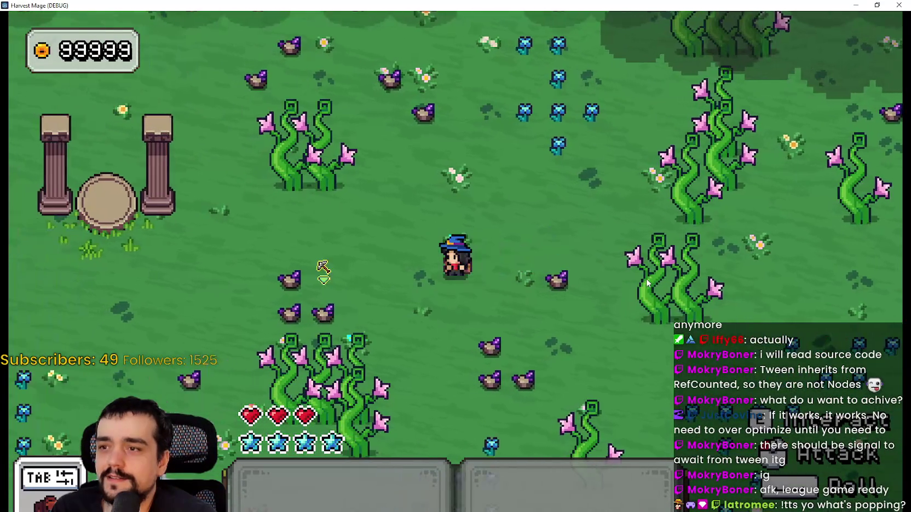
key("s")
key("d")
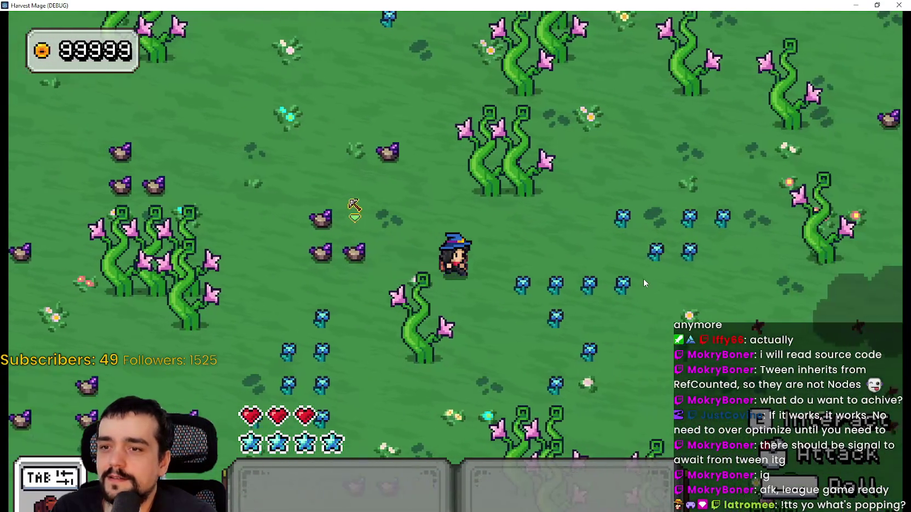
key("d")
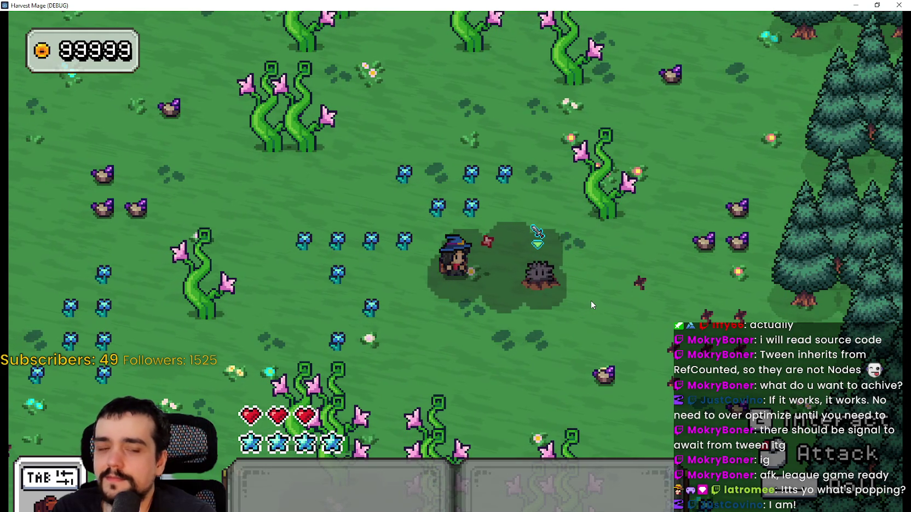
key("d")
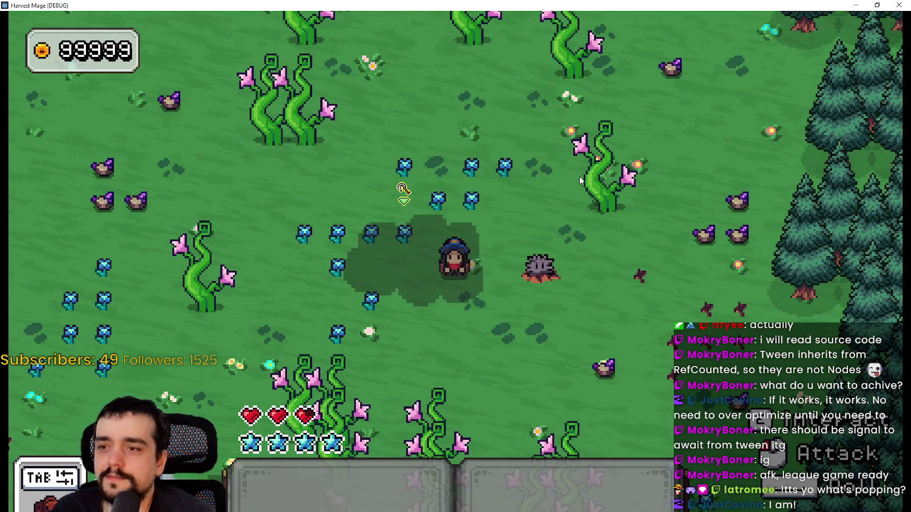
key("a")
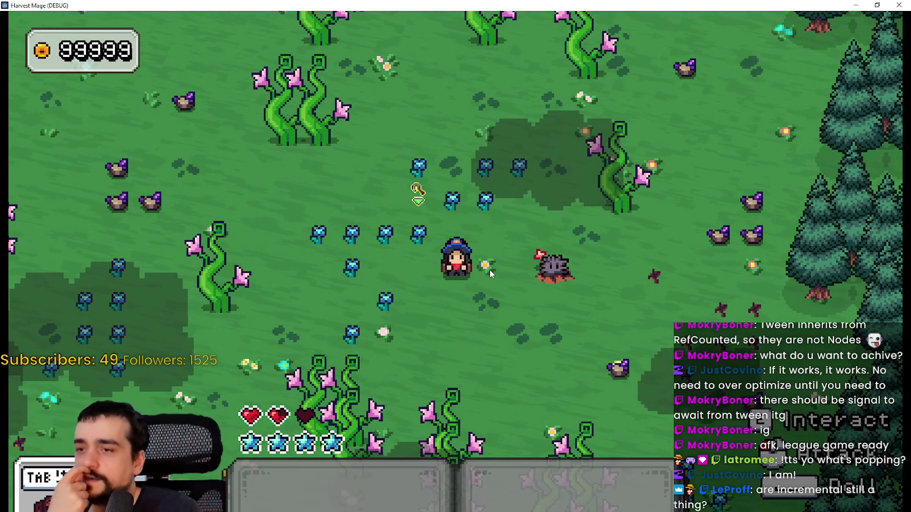
key("d")
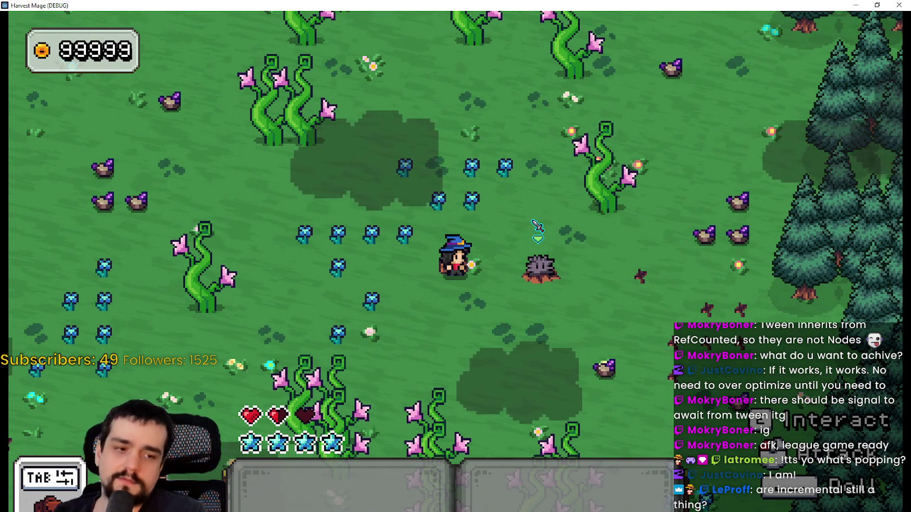
key("alt+Tab")
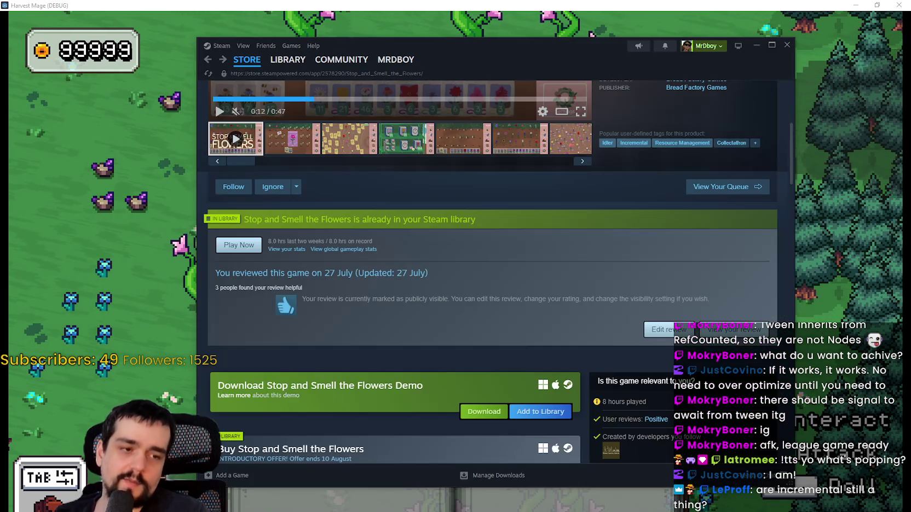
Step: Leave the Steam store page and return to the Harvest Mage game window
key("alt+Tab")
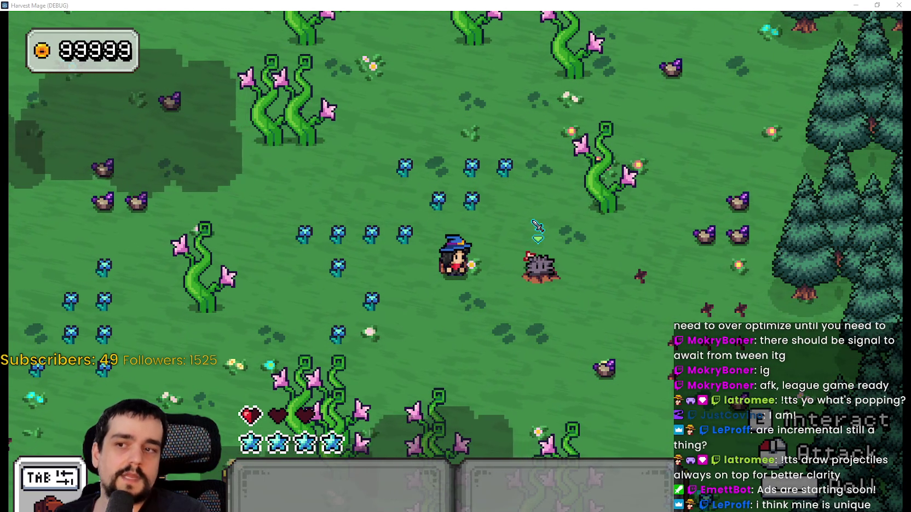
Step: Attack the spiky enemy to watch its spike projectiles, then close the game with F8
left_click(538, 226)
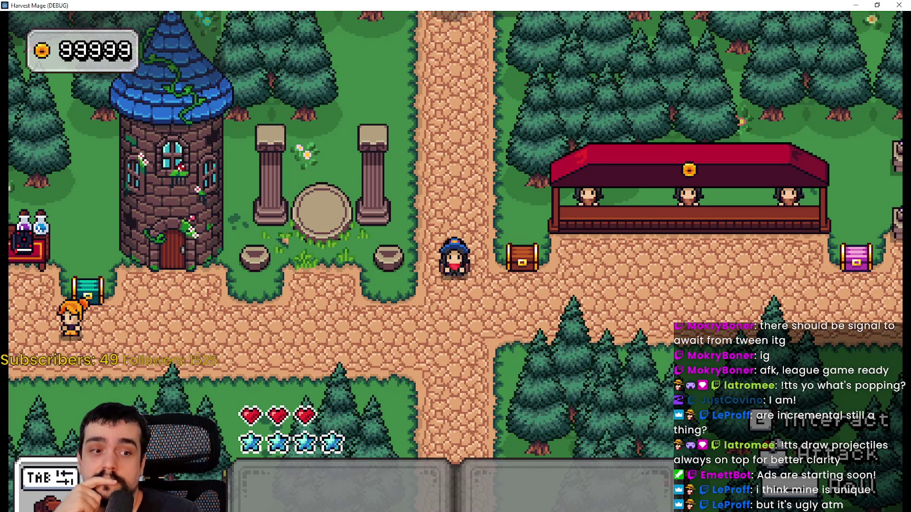
key("F8")
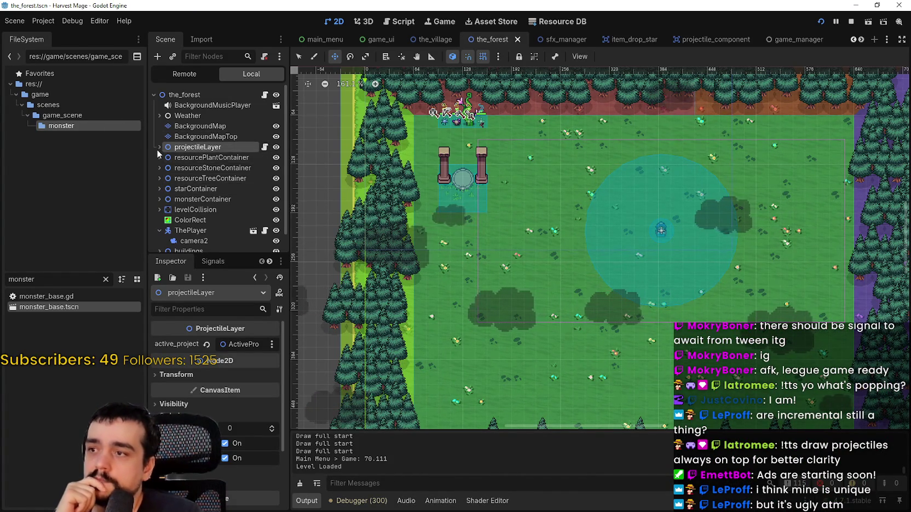
Step: Drag projectileLayer below ThePlayer in the_forest, stop the old run and relaunch with F5
left_click(158, 148)
left_click(176, 179)
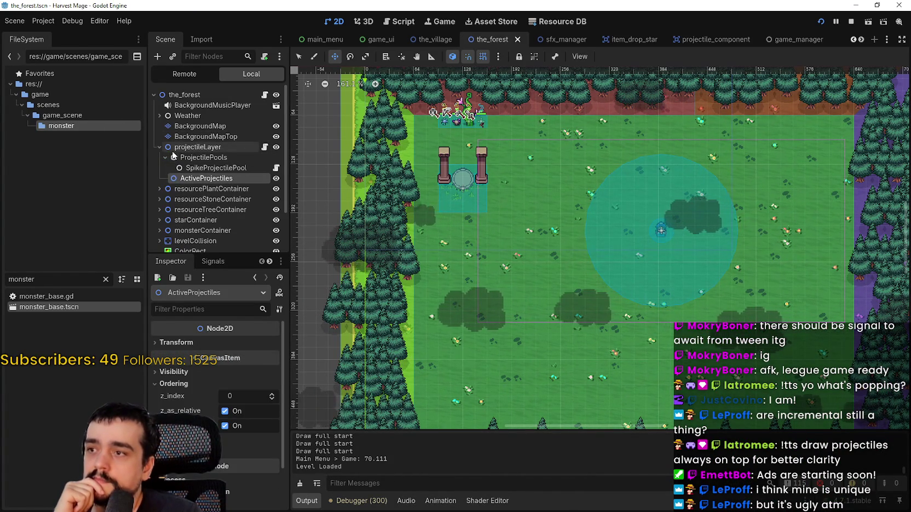
left_click(171, 150)
left_click(157, 146)
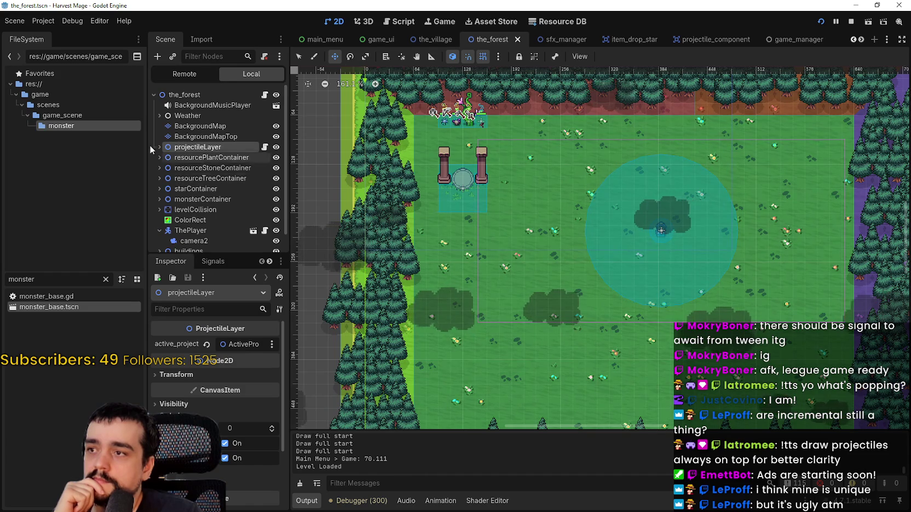
scroll(200, 226, "down", 1)
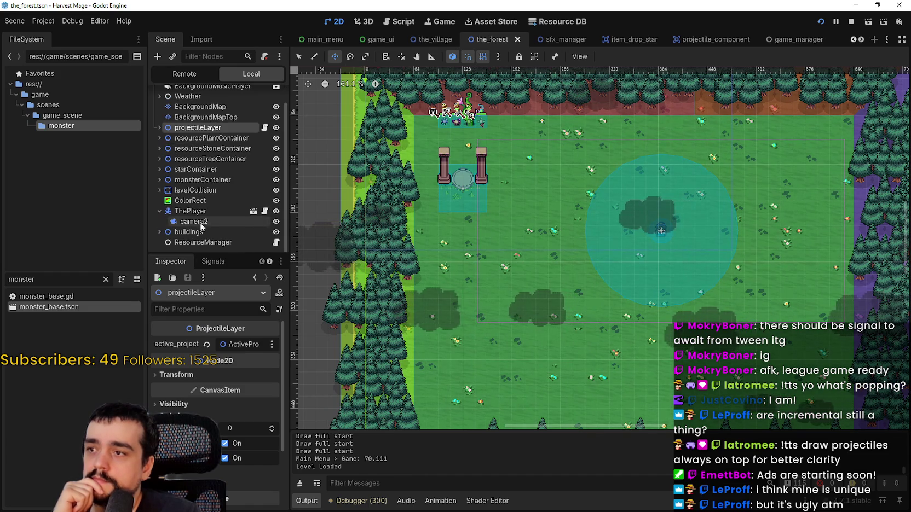
left_click(159, 211)
mouse_move(184, 138)
left_mouse_down()
mouse_move(172, 243)
mouse_move(169, 230)
left_mouse_up()
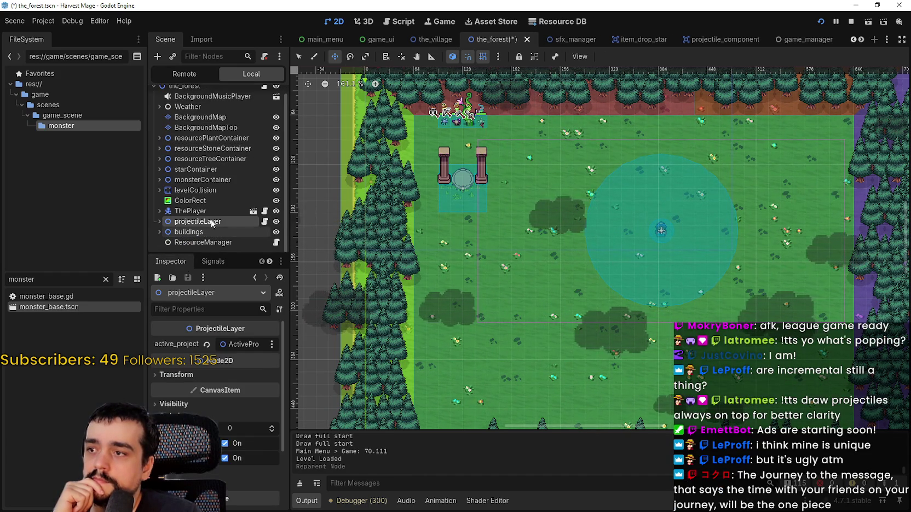
left_click(852, 24)
key("F5")
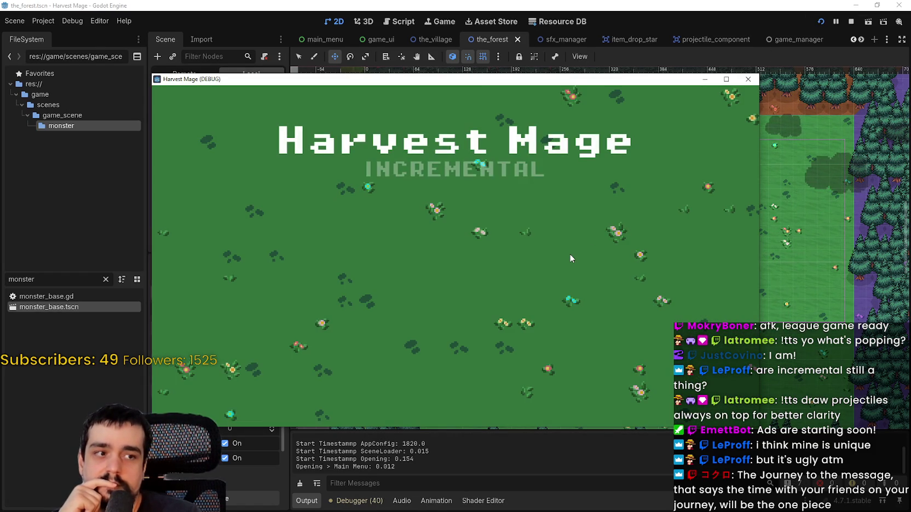
Step: Start a new game full-screen, then reload the SteamDB MR FARMBOY page in the browser
key("Return")
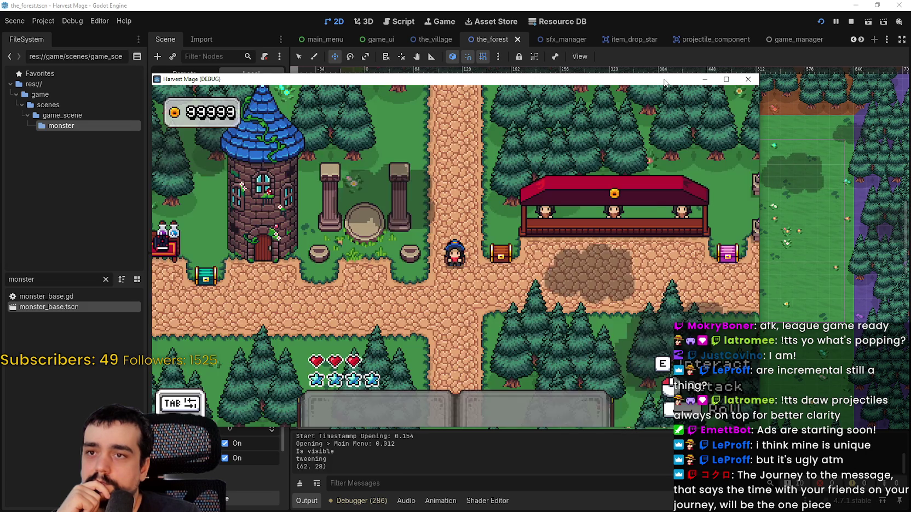
left_click_drag(680, 82, 704, 52)
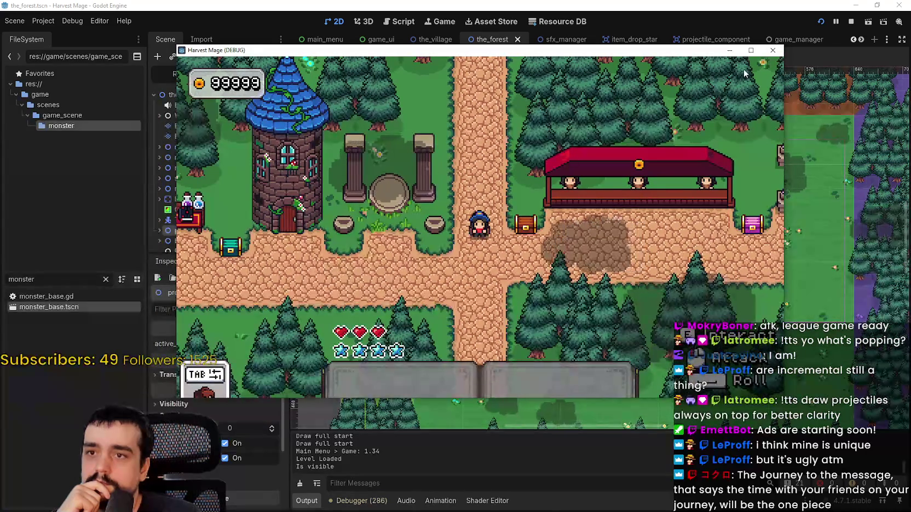
left_click(749, 49)
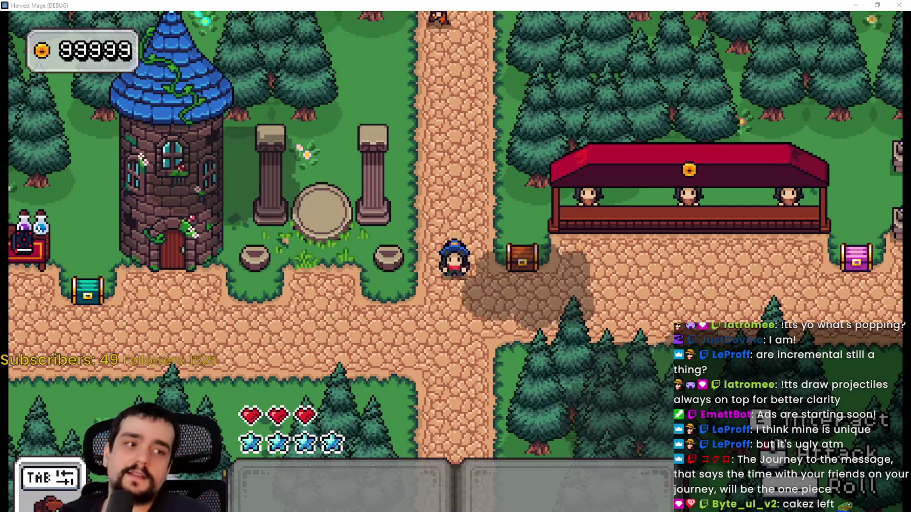
key("alt+Tab")
right_click(713, 216)
left_click(748, 254)
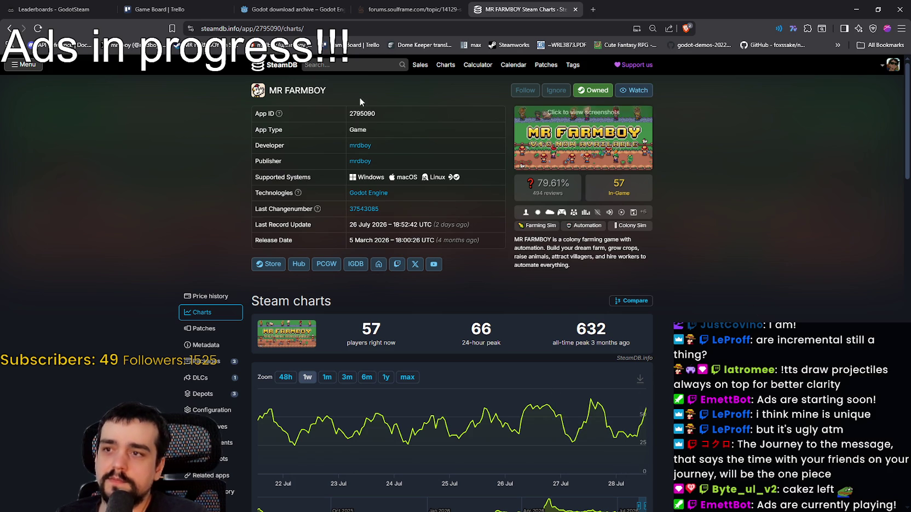
Step: Look up Atomcraft on SteamDB and view its player counts for one week and full history
left_click(374, 64)
type("Atom")
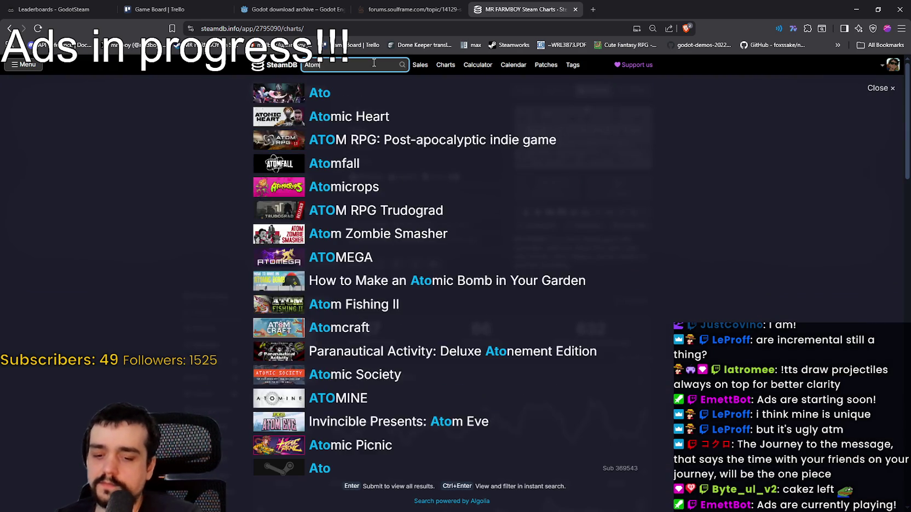
type("craft")
left_click(339, 99)
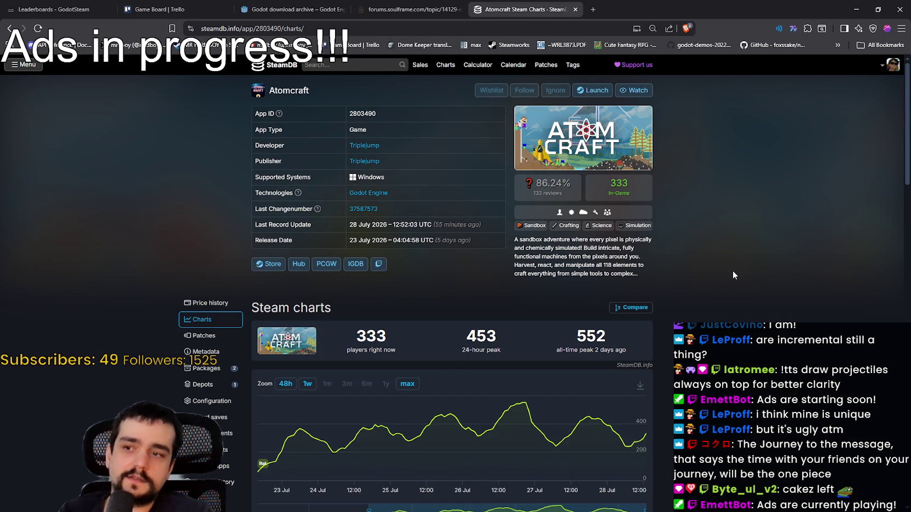
left_click(313, 386)
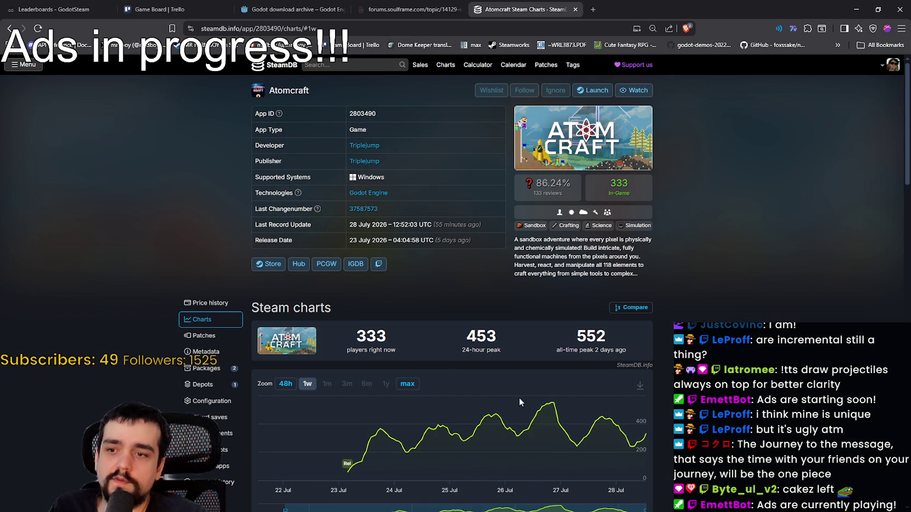
left_click(410, 385)
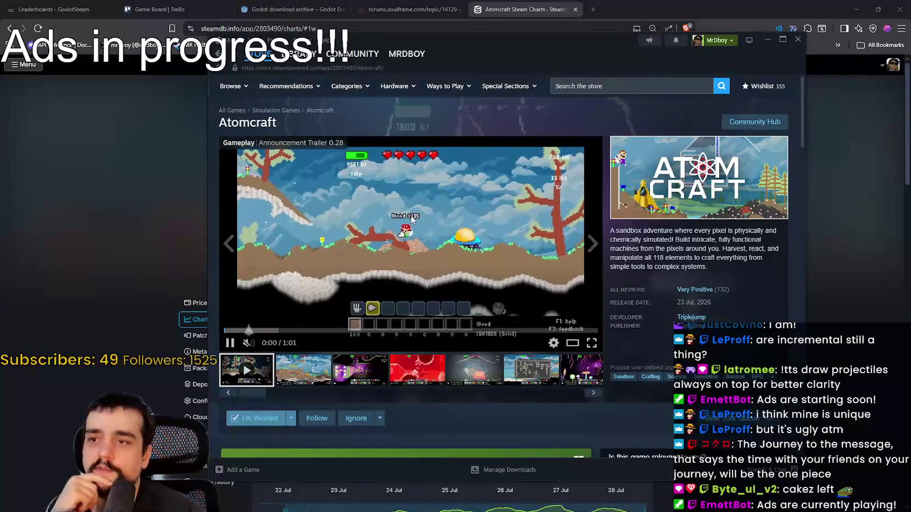
Step: Watch Atomcraft's gameplay trailer fullscreen from its Steam store page
left_click(591, 344)
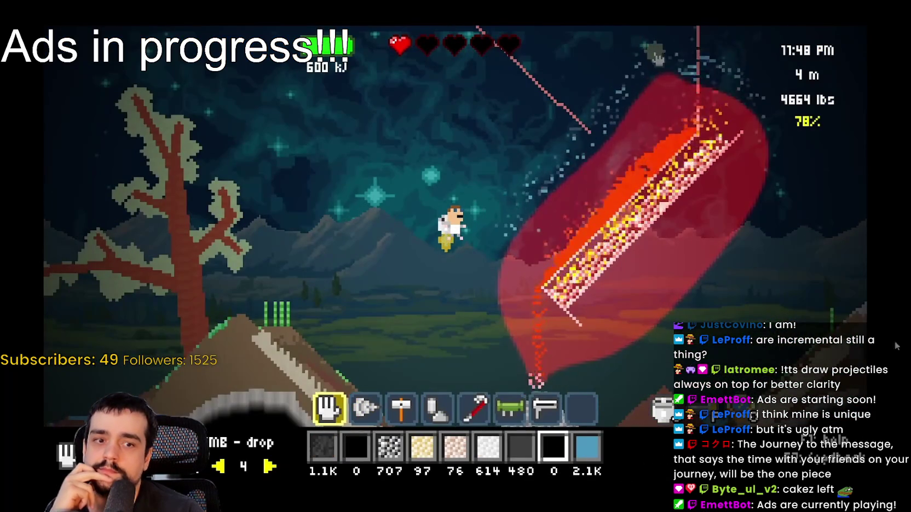
mouse_move(488, 278)
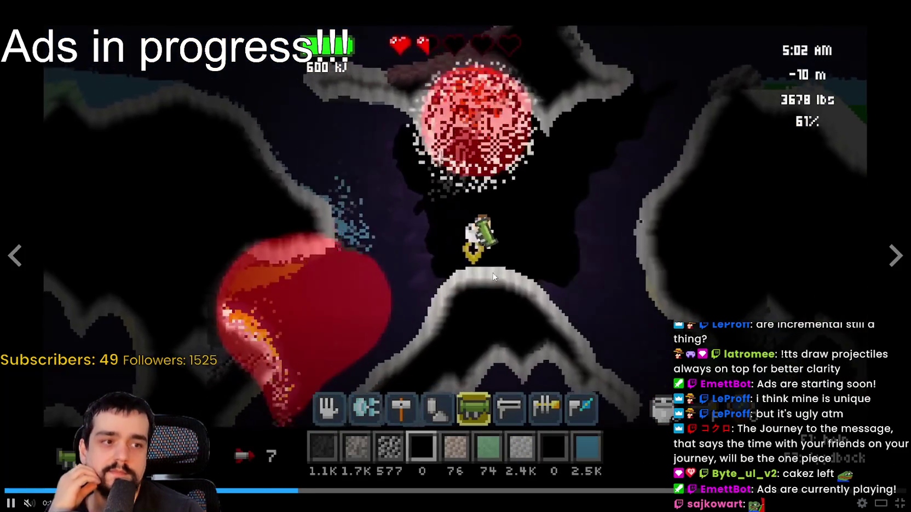
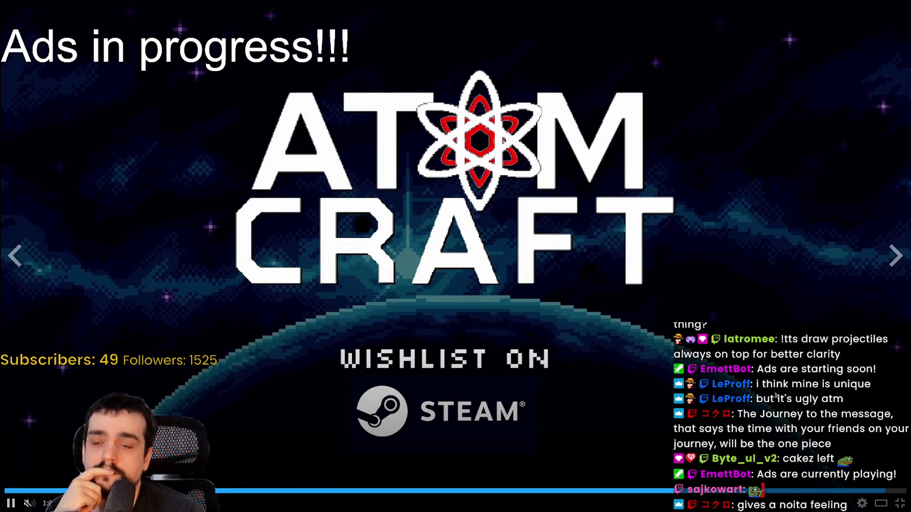
Step: Exit the fullscreen Atomcraft trailer, view the red screenshot, and nudge the store window up and left
left_click(901, 505)
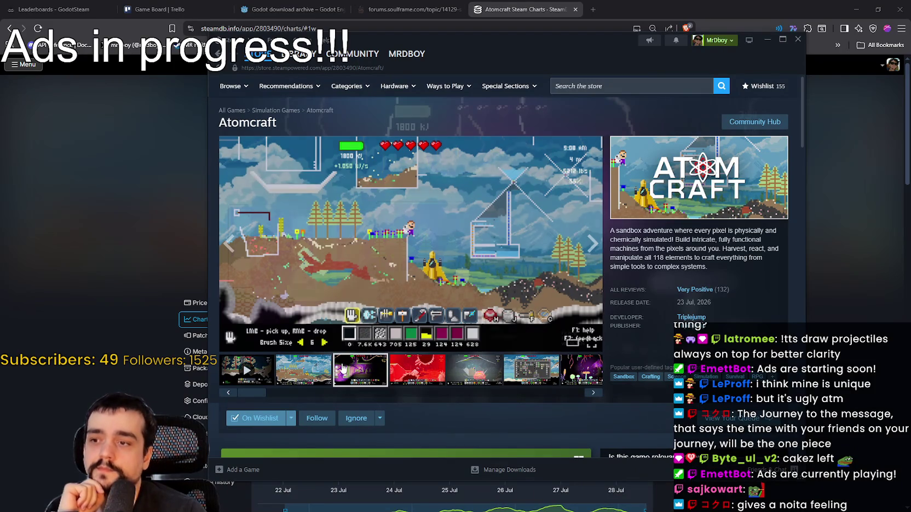
left_click(417, 369)
mouse_move(500, 69)
left_mouse_down()
mouse_move(539, 75)
mouse_move(465, 67)
left_mouse_up()
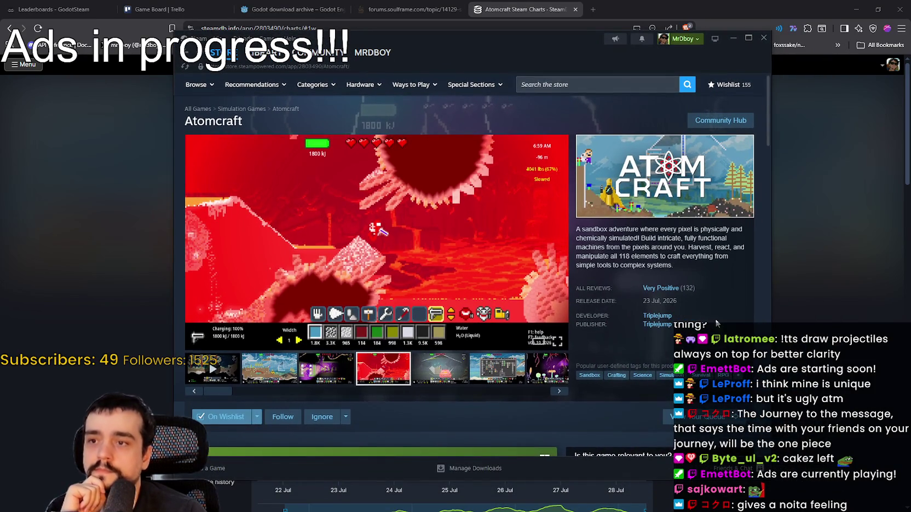
scroll(715, 320, "down", 4)
scroll(710, 305, "up", 4)
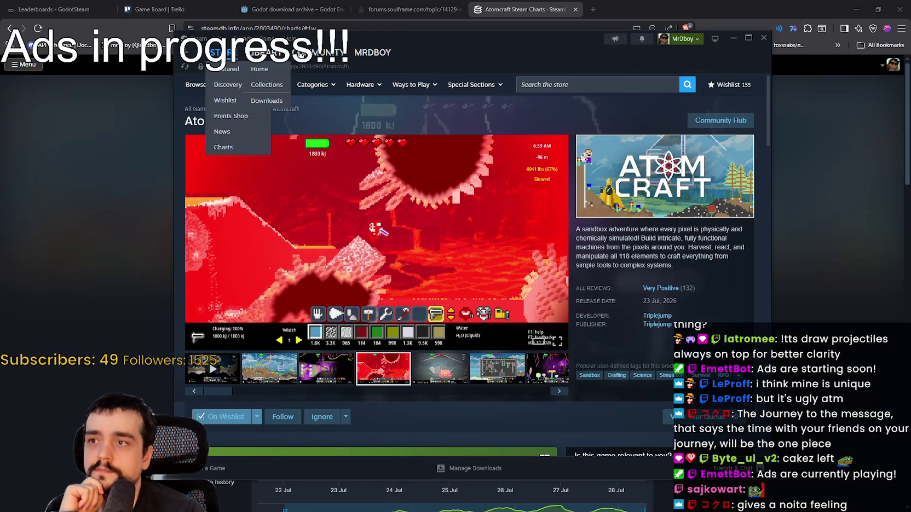
left_click_drag(450, 51, 456, 38)
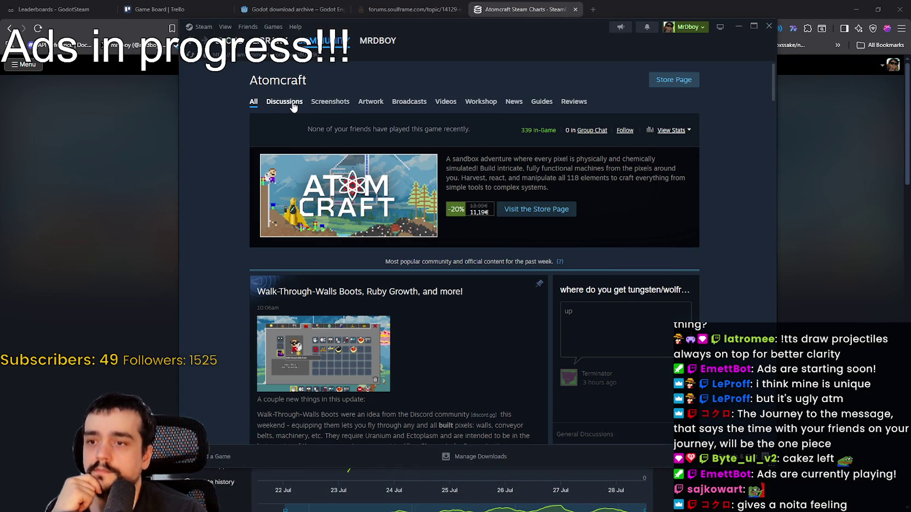
Step: Scroll through the Atomcraft discussion topics, then go back to the store page
scroll(235, 245, "down", 3)
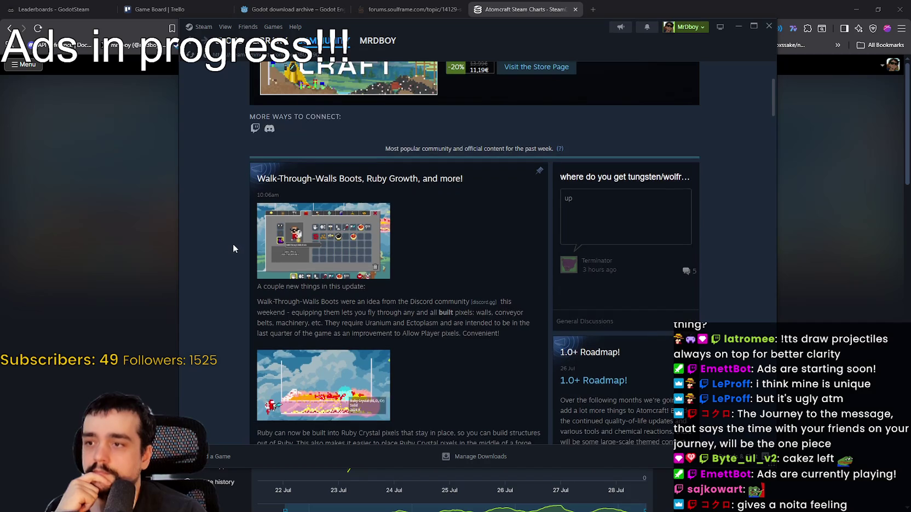
scroll(233, 244, "up", 3)
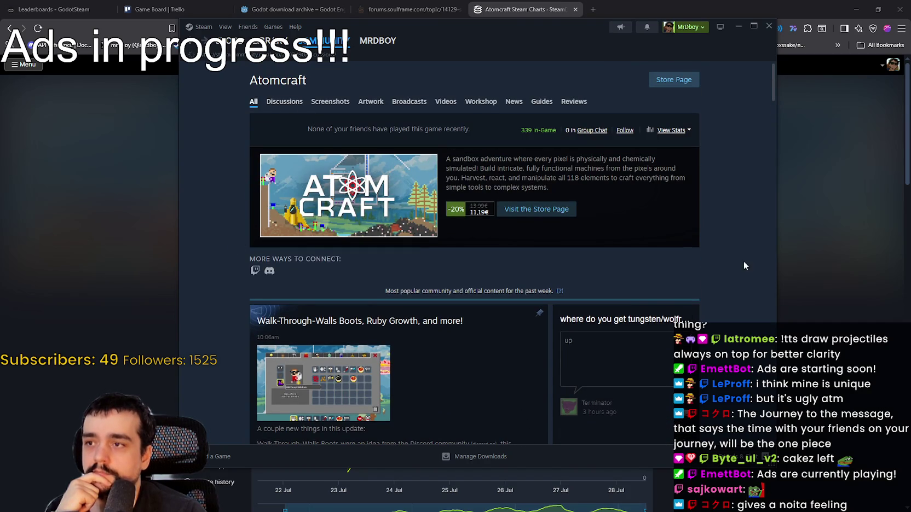
scroll(693, 253, "down", 2)
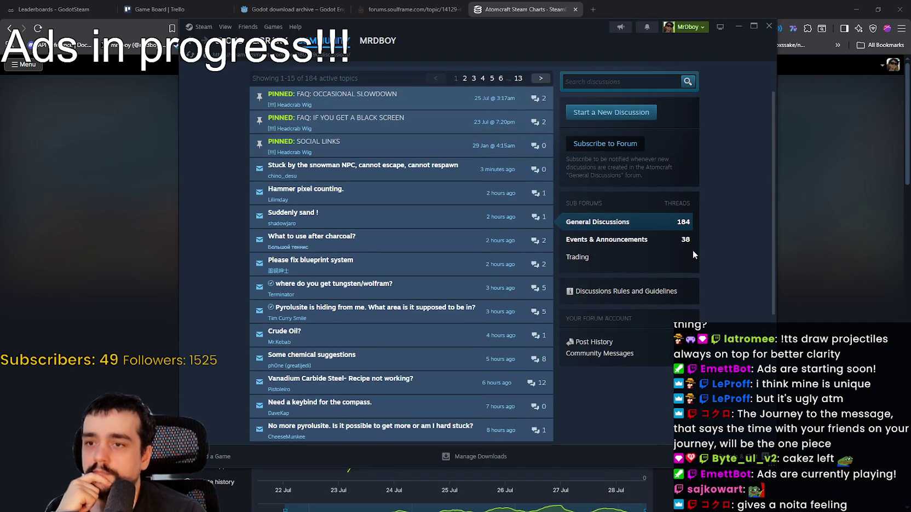
scroll(692, 250, "down", 2)
scroll(700, 302, "up", 3)
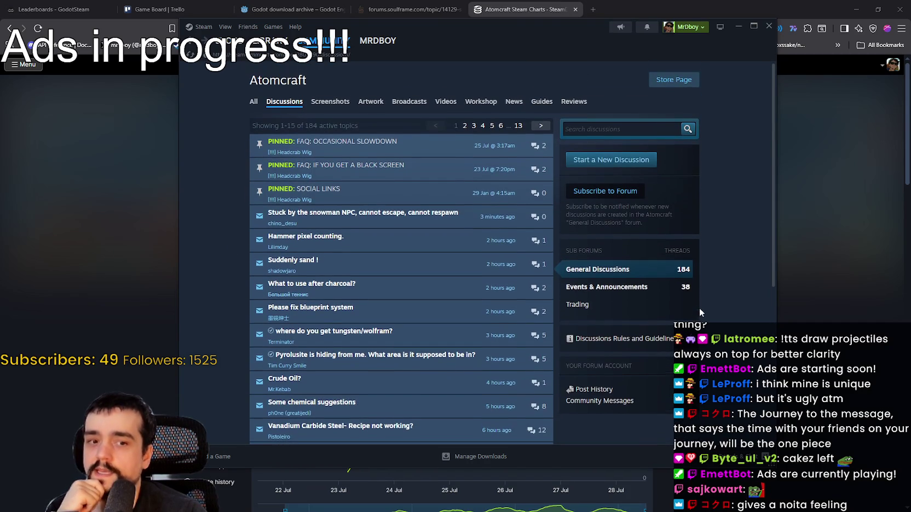
scroll(406, 377, "down", 2)
scroll(405, 377, "up", 2)
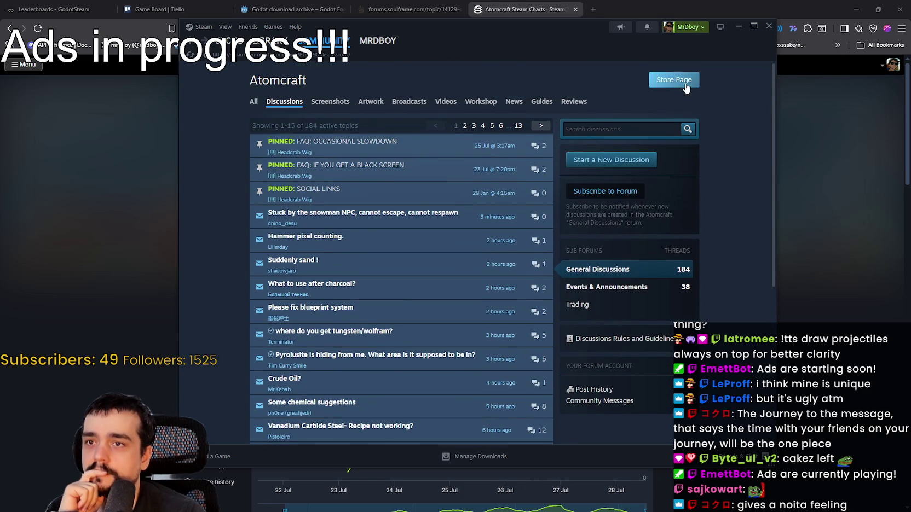
key("alt+Left")
Step: Scroll down Atomcraft's store page to Customer Reviews and back up, then close the Steam window
scroll(478, 306, "down", 5)
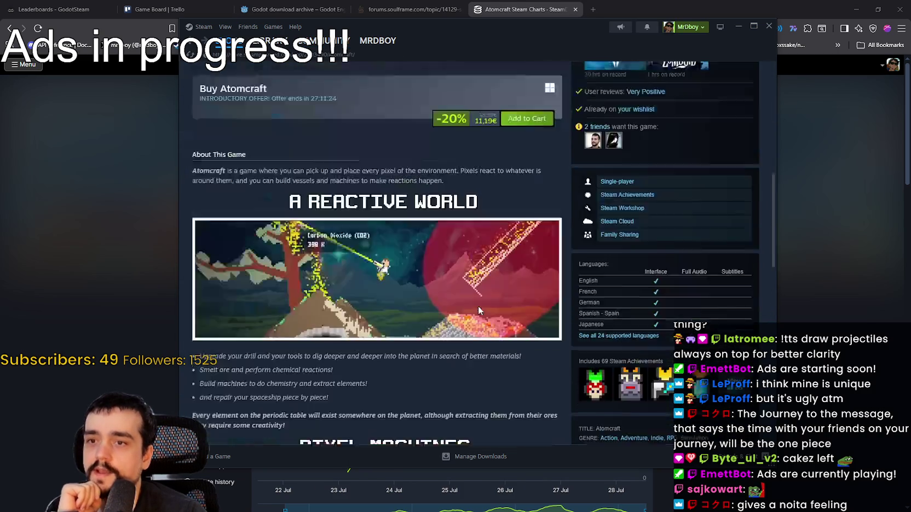
scroll(476, 308, "down", 15)
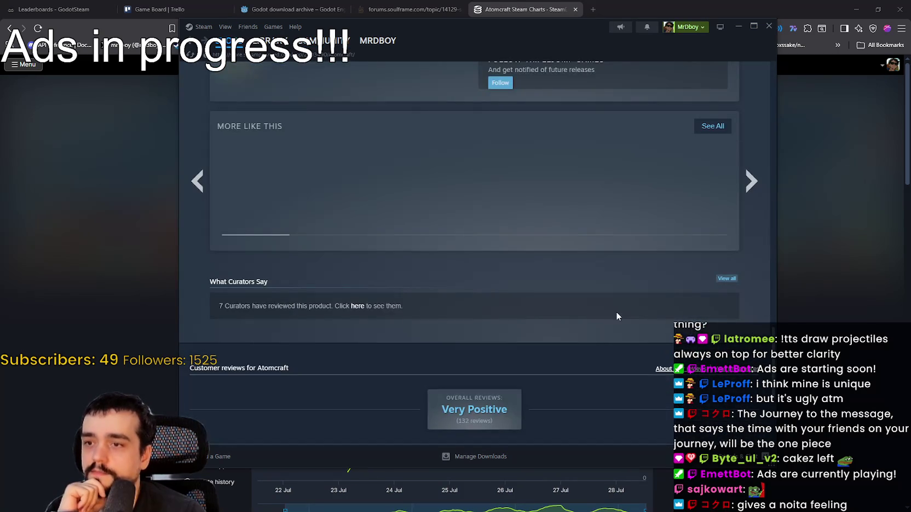
scroll(614, 316, "down", 10)
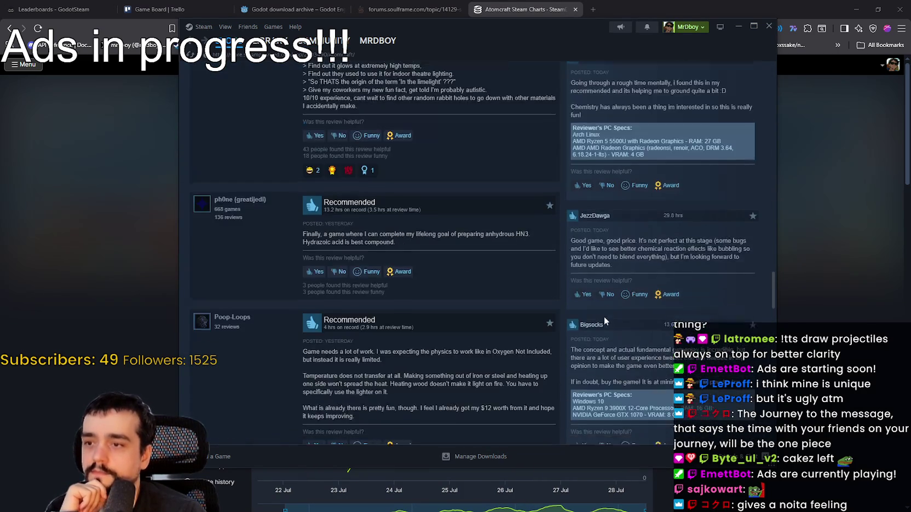
scroll(600, 317, "down", 10)
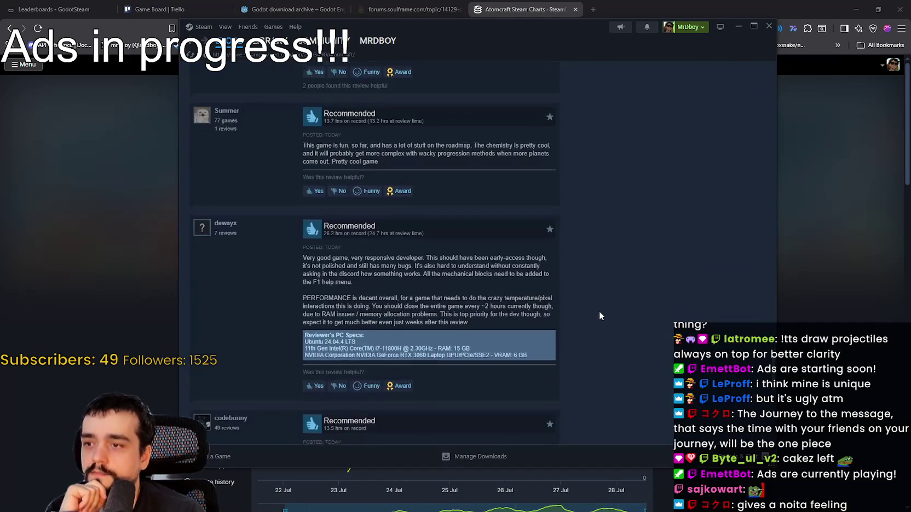
scroll(600, 312, "down", 5)
scroll(602, 288, "up", 4)
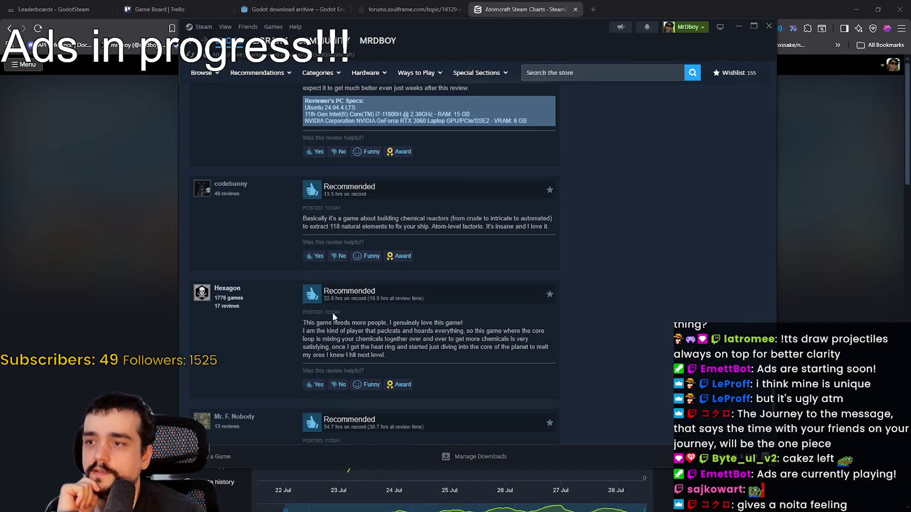
scroll(350, 192, "down", 3)
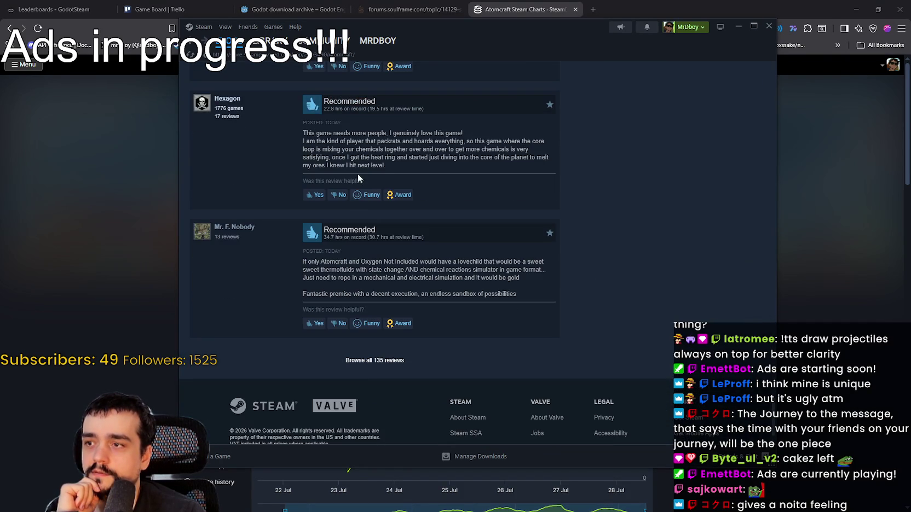
scroll(350, 246, "up", 6)
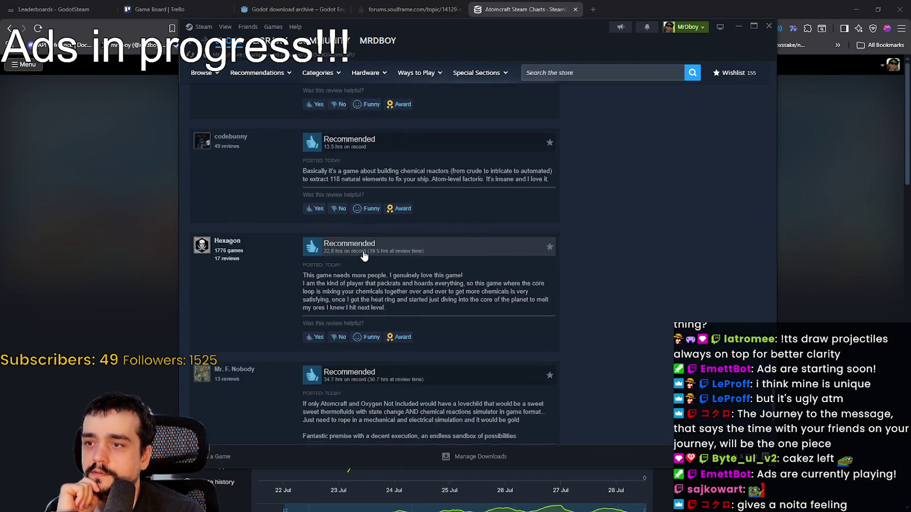
scroll(422, 313, "up", 3)
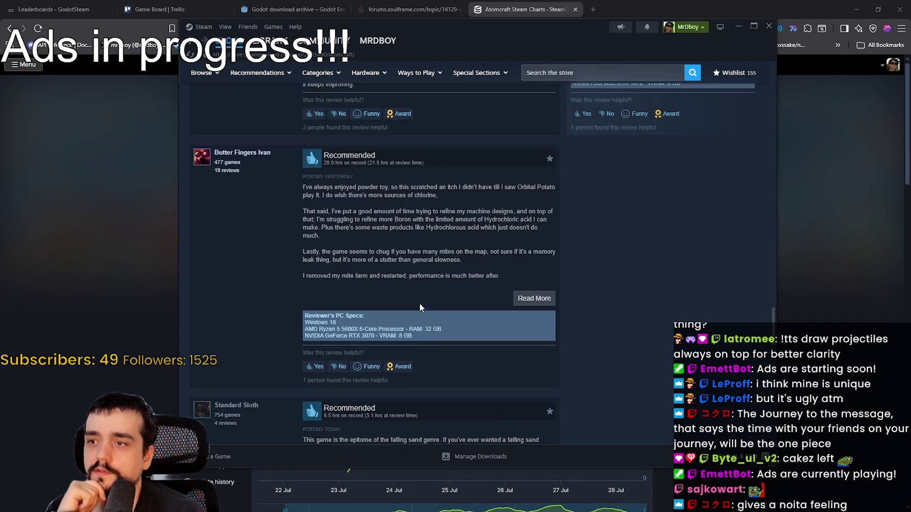
scroll(586, 364, "up", 5)
scroll(581, 351, "up", 8)
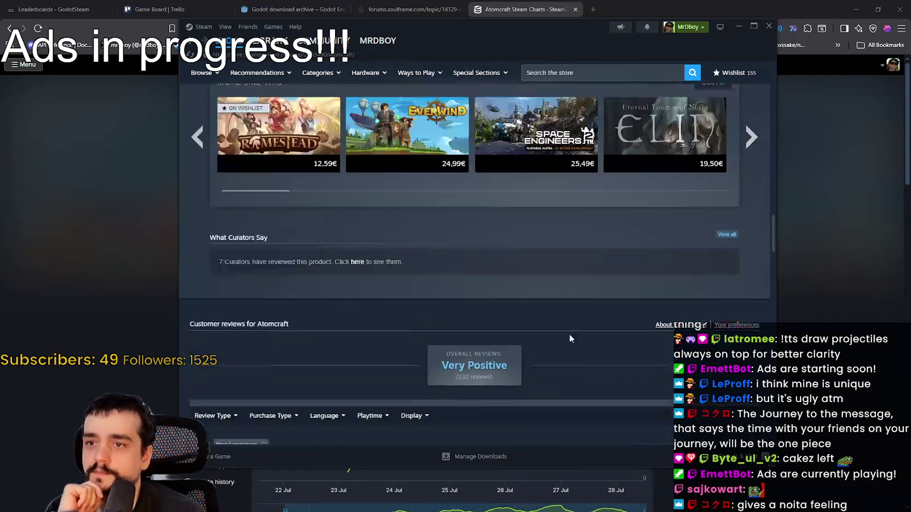
left_click(769, 25)
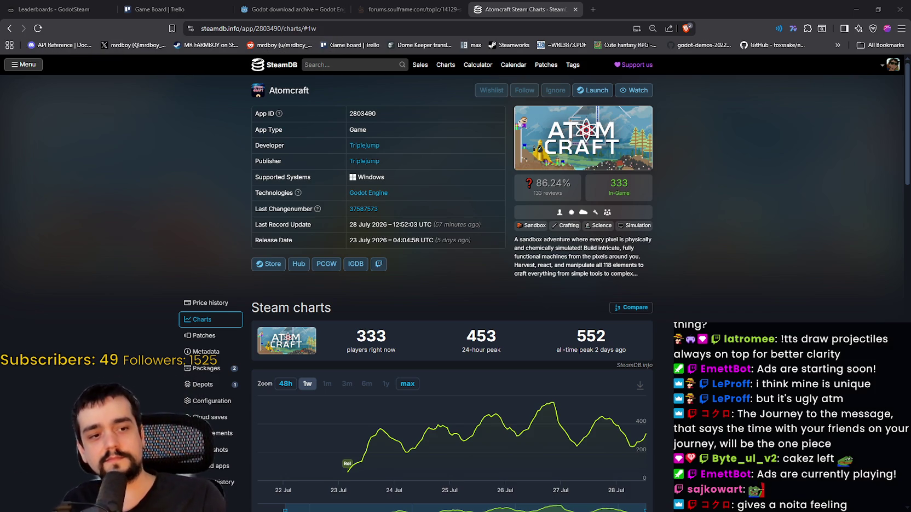
Step: Switch back to the Godot editor showing the_forest.tscn
key("alt+Tab")
Step: Walk the wizard into the meadow and kill the spiky enemy with two projectiles and a sword strike
scroll(586, 188, "up", 2)
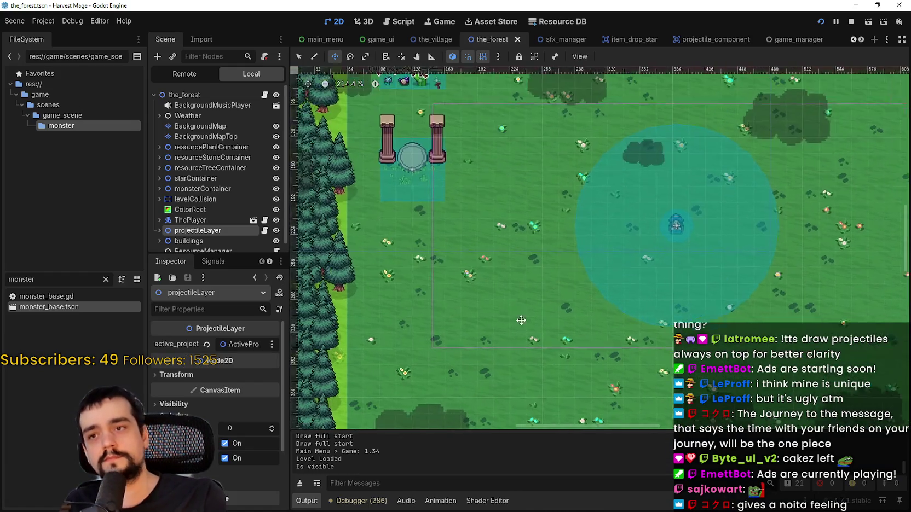
scroll(530, 309, "down", 1)
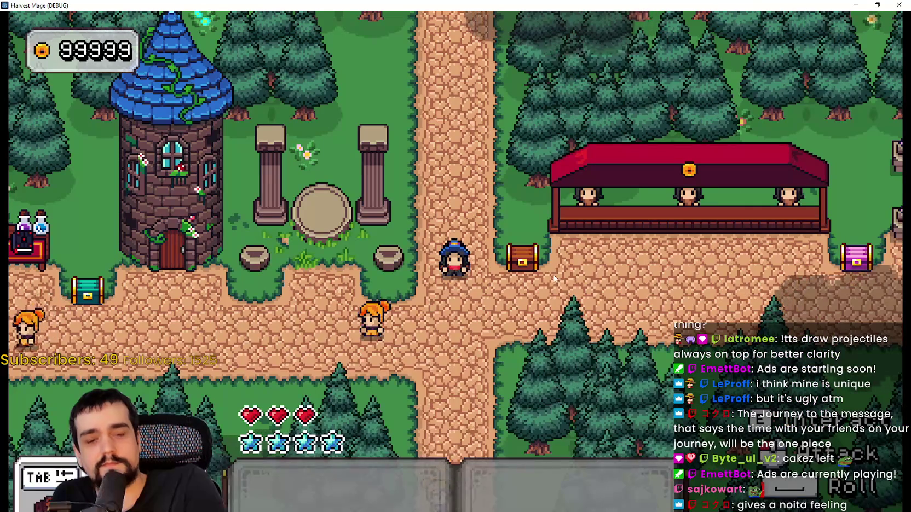
key("a")
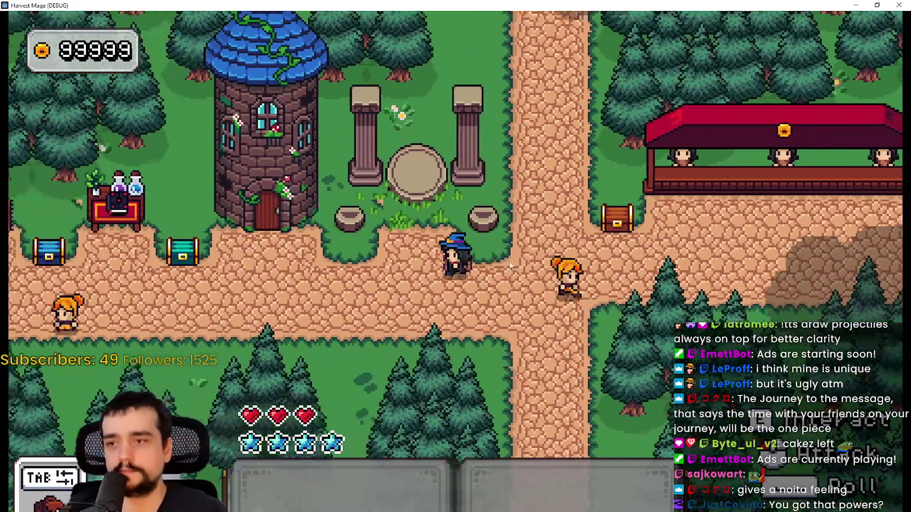
key("s")
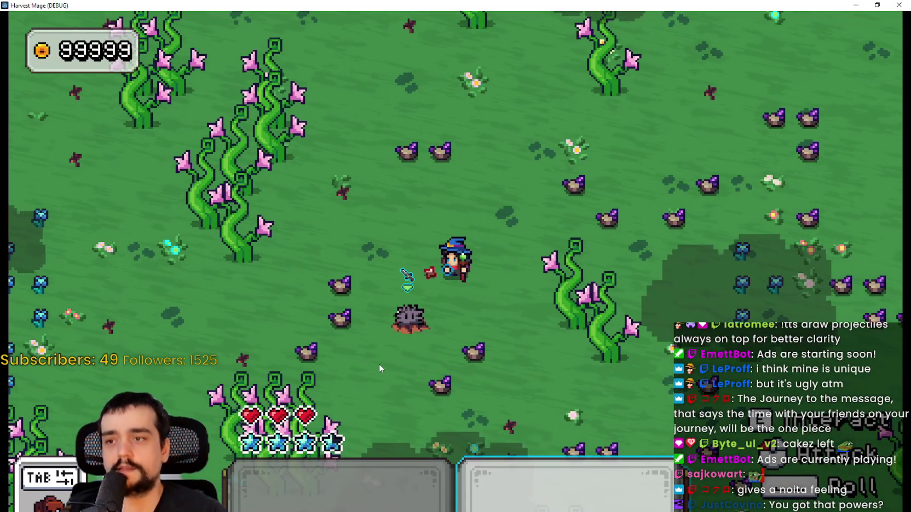
key("1")
key("2")
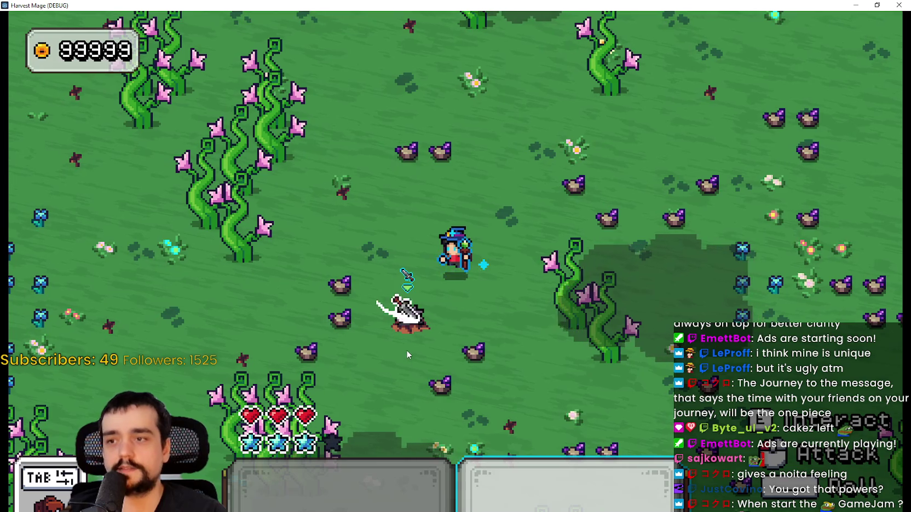
left_click(407, 349)
left_click(405, 351)
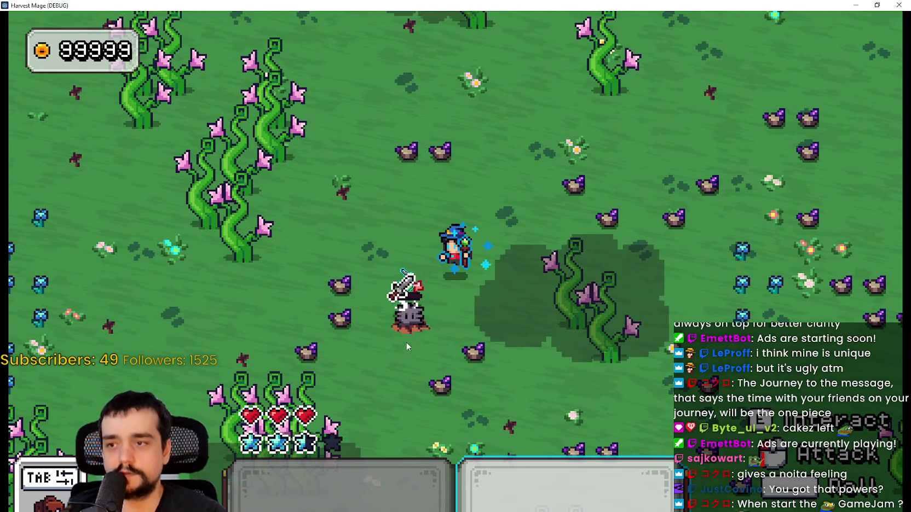
left_click(408, 346)
Step: Walk left to collect the dropped blue gem and roam the meadow for enemies
key("2")
key("a")
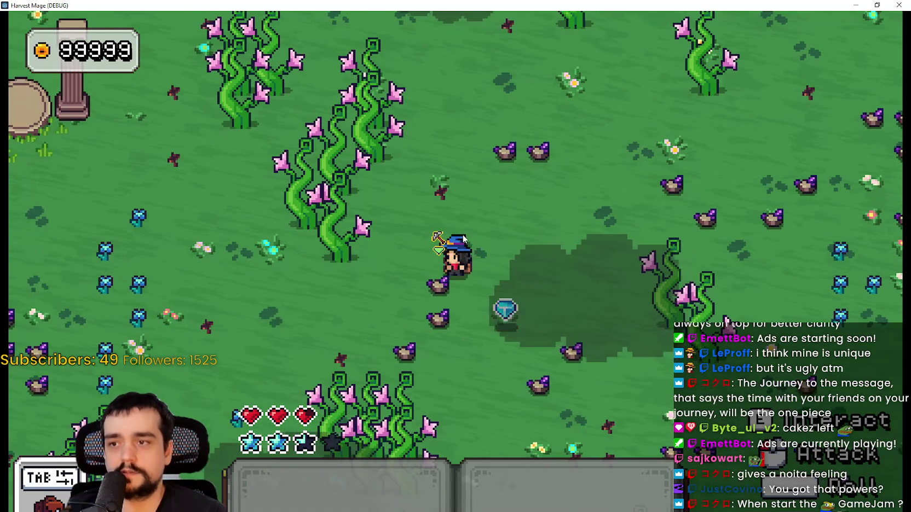
key("w")
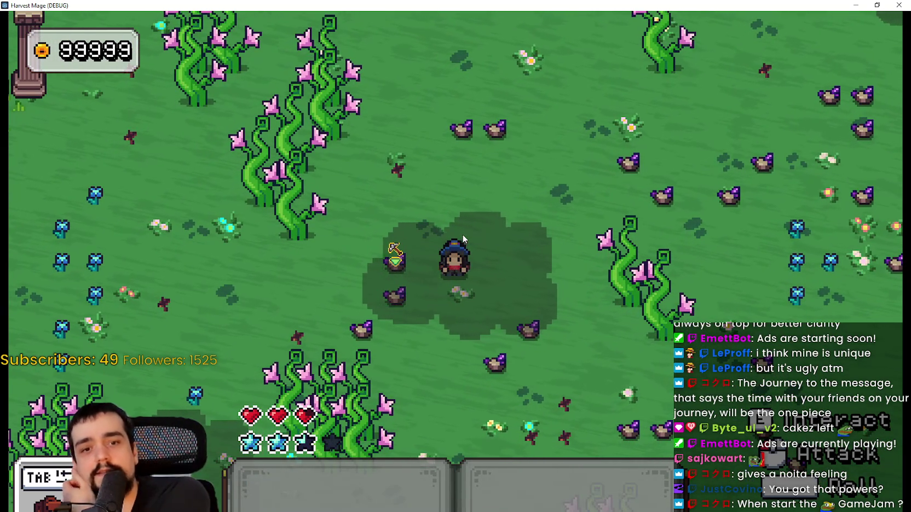
key("a")
key("w")
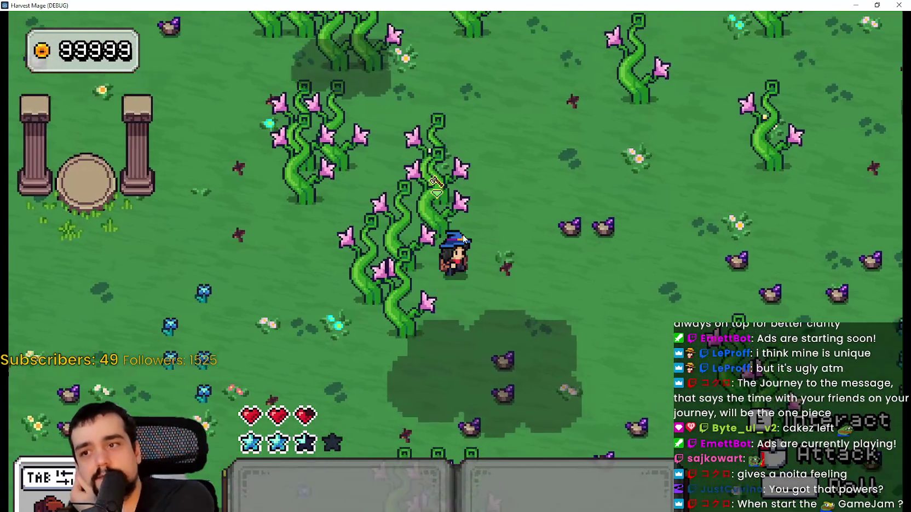
key("d")
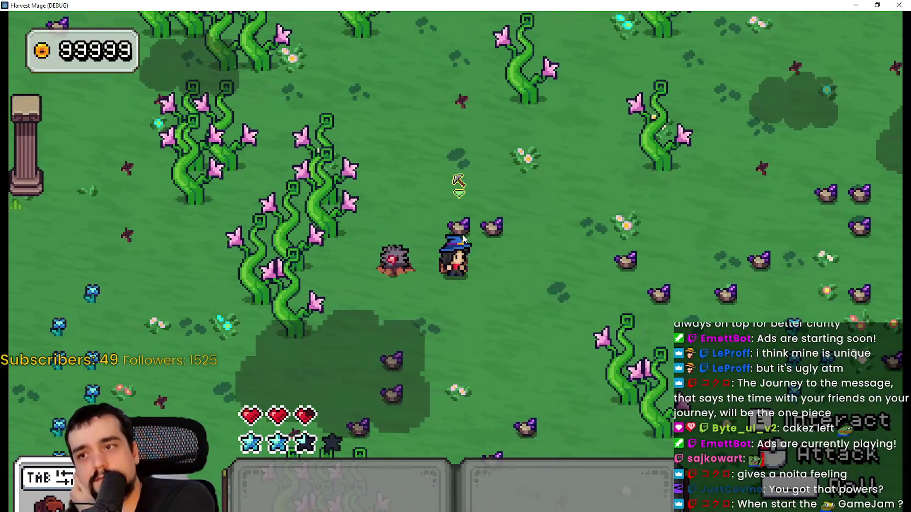
Step: Attack another spiky enemy with two projectiles and a sword strike, then walk right
key("a")
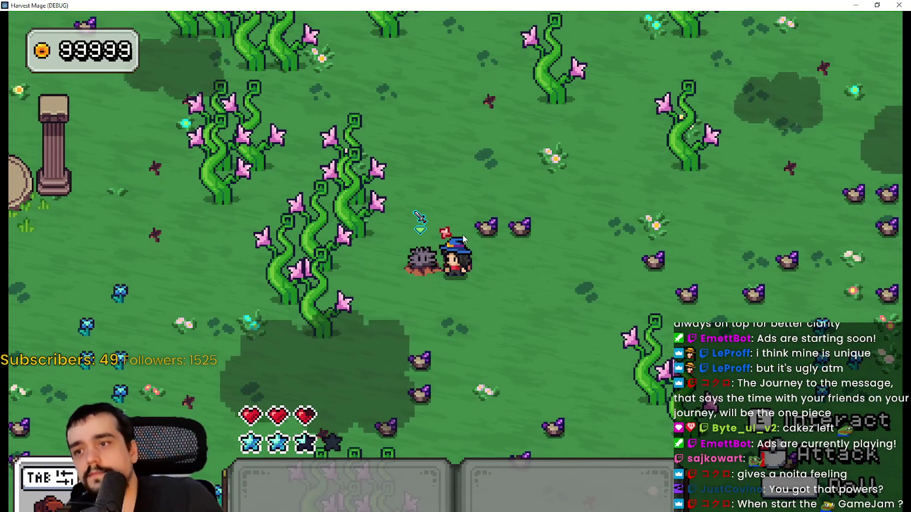
left_click(460, 302)
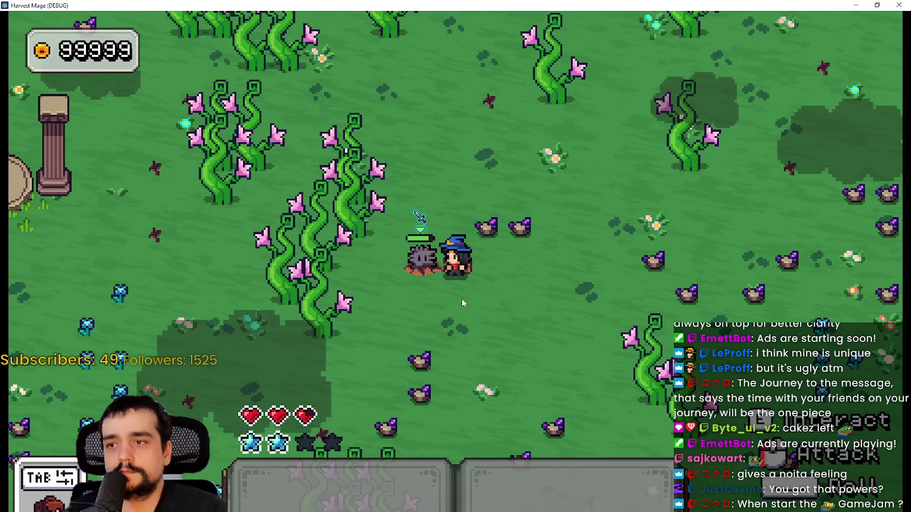
left_click(461, 298)
left_click(456, 284)
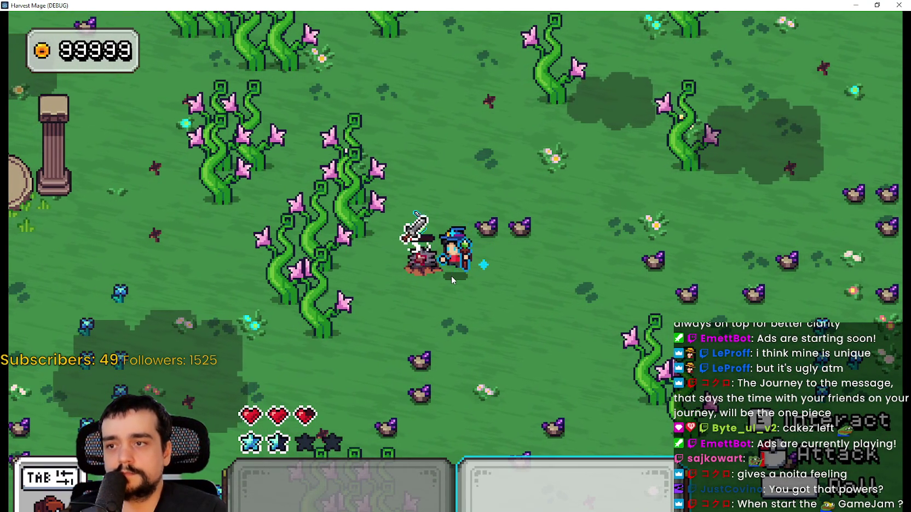
key("d")
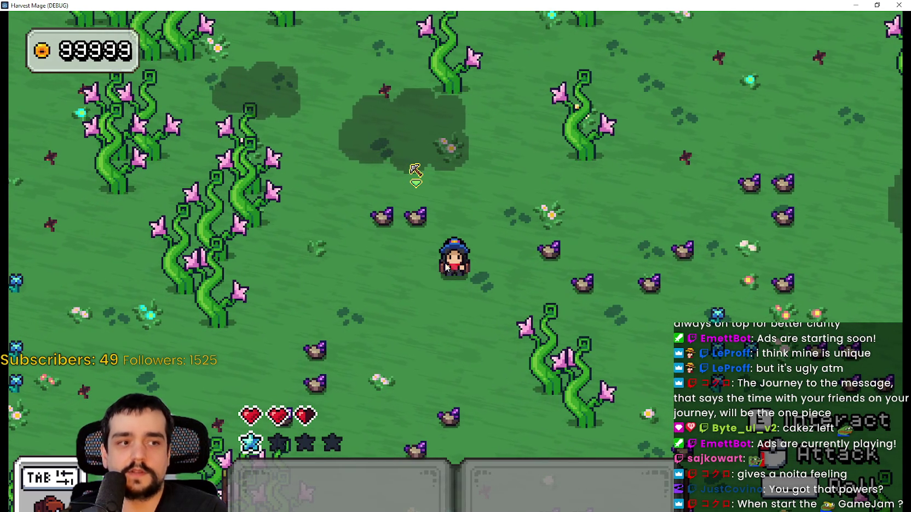
Step: Roam the forest with WASD, switching the held tool back and forth with Tab
key("a")
key("s")
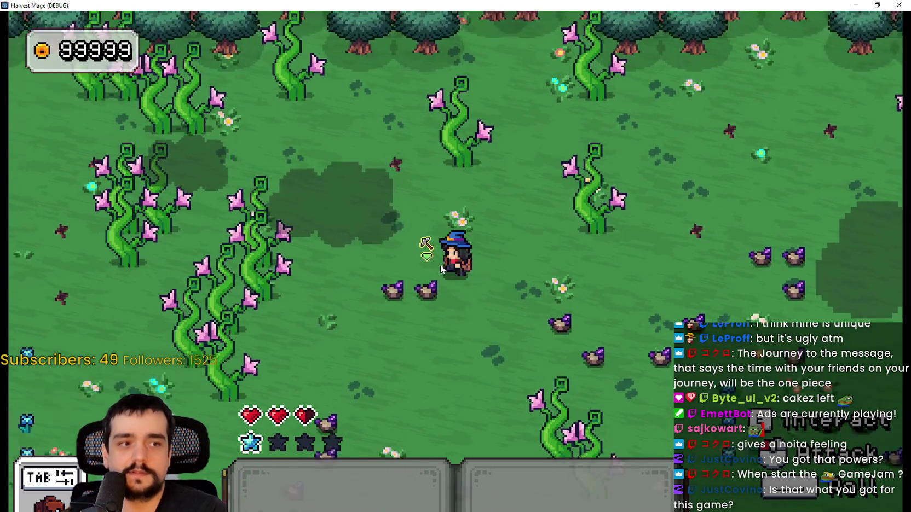
key("d")
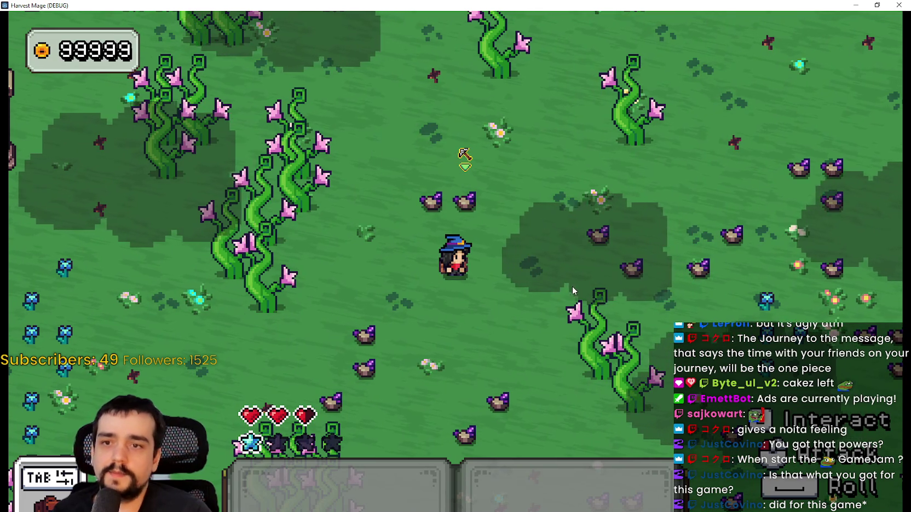
key("d")
key("w")
key("d")
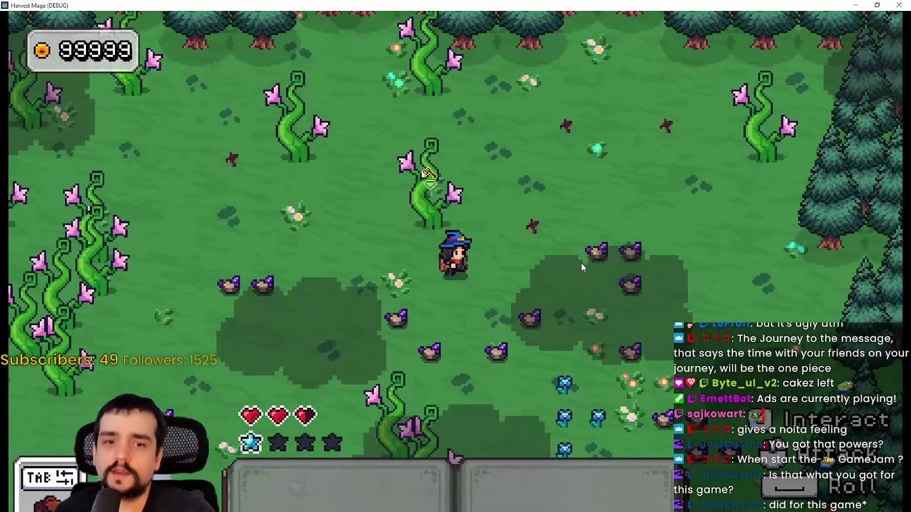
key("Tab")
key("a")
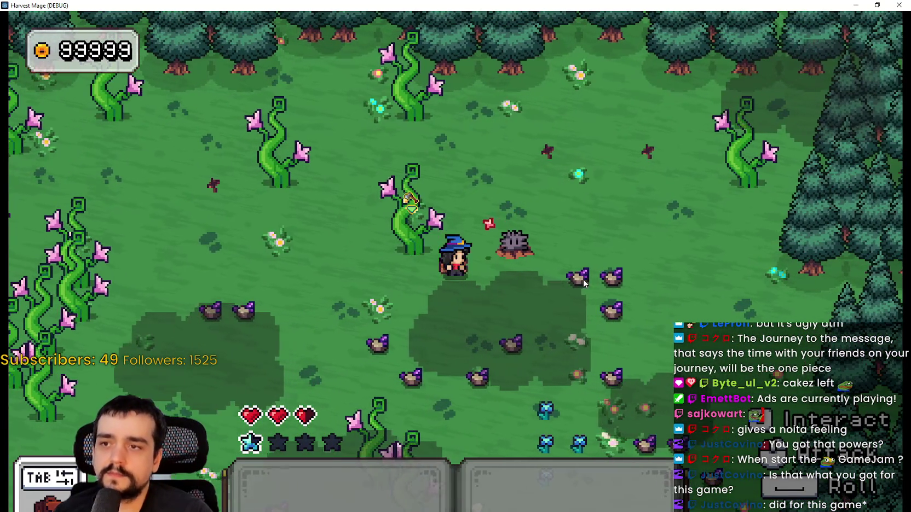
key("Tab")
key("Tab")
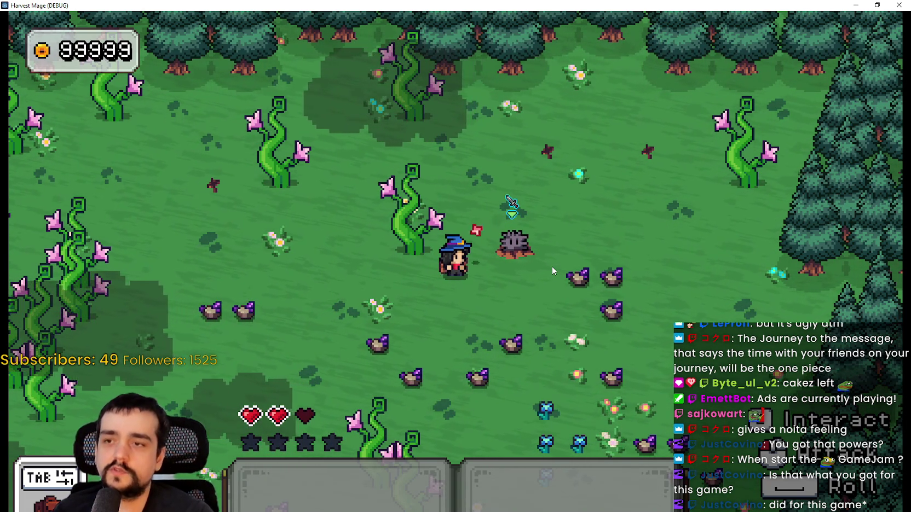
Step: Keep walking the wizard around the forest toward the village until the kill() error stops the game
key("a")
key("d")
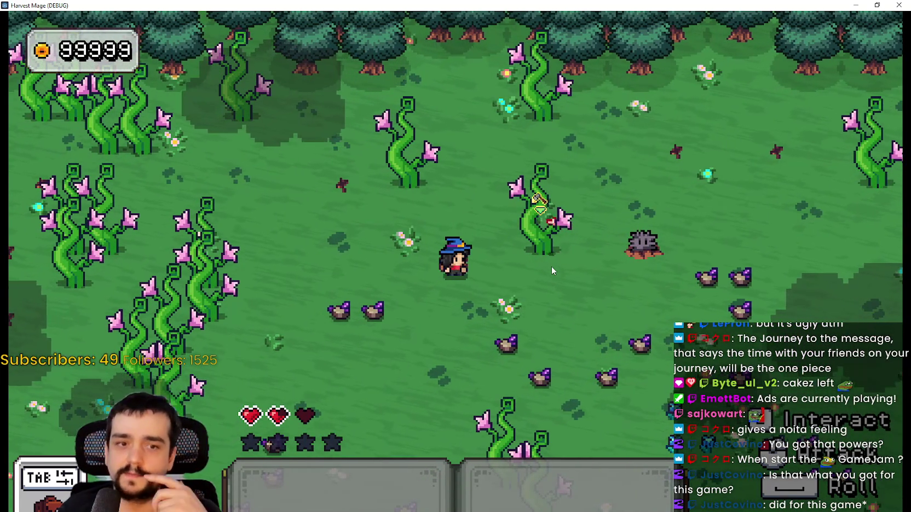
key("a")
key("w")
key("a")
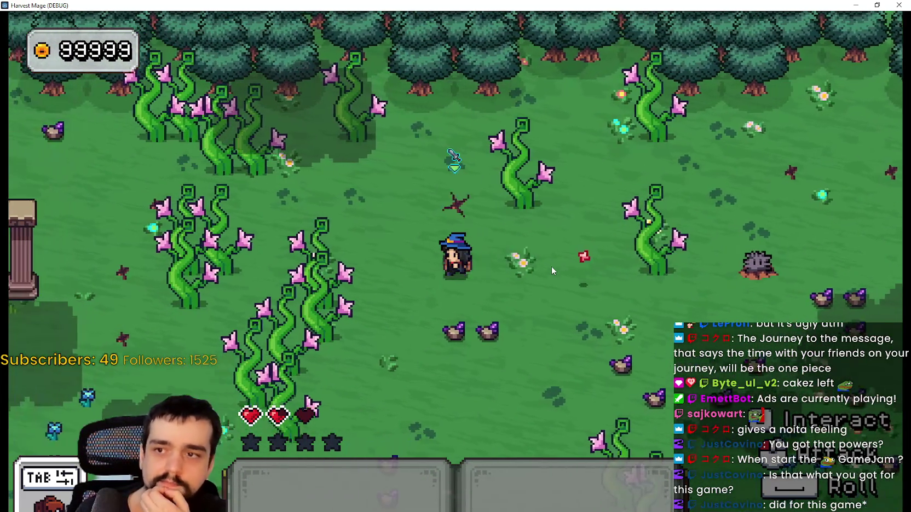
key("s")
key("a")
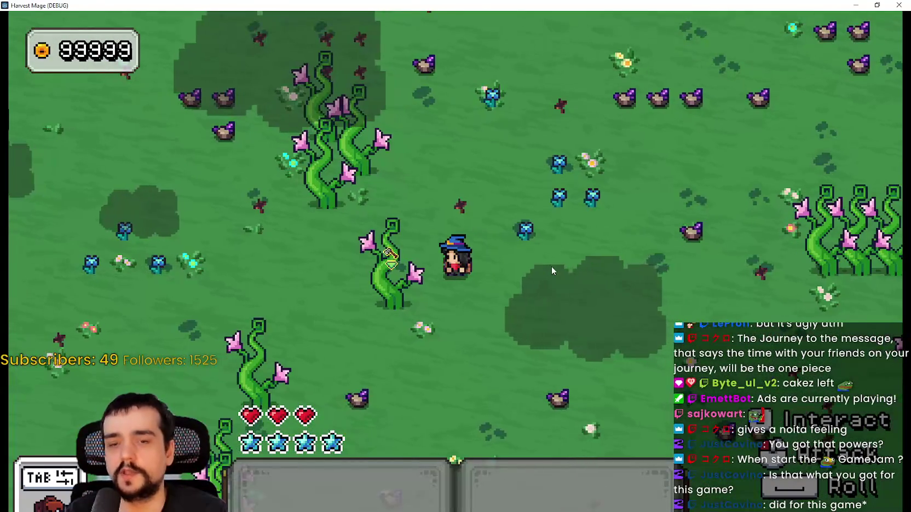
type("d")
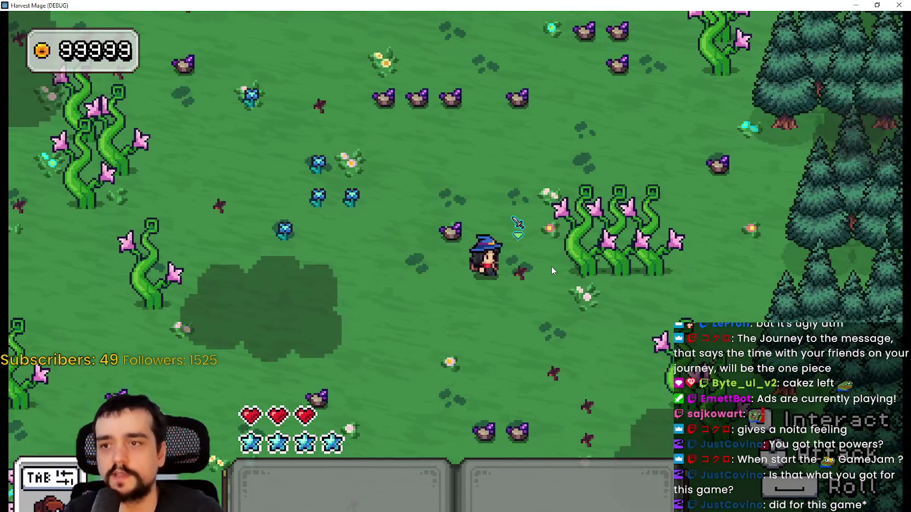
type("a")
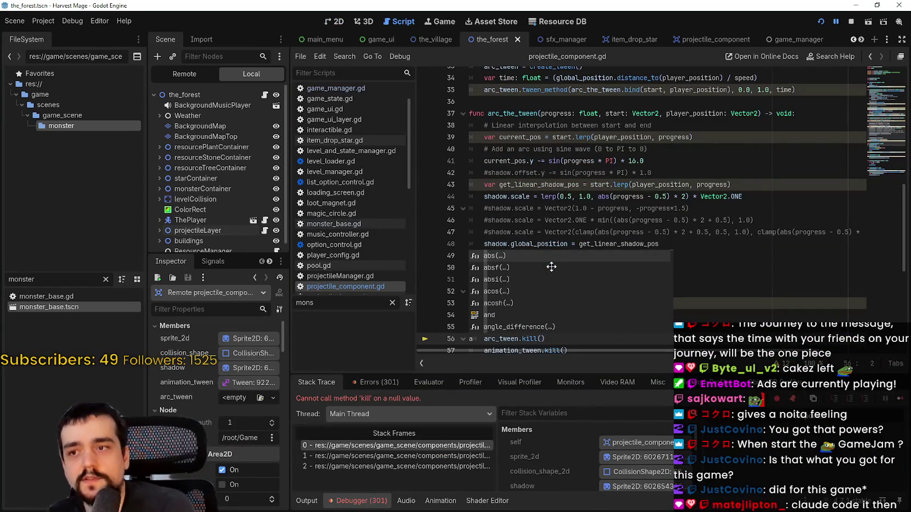
Step: Undo the stray edit, inspect lines 50–56 around disable_projectile, then search Steam for 'palworld'
key("ctrl+z")
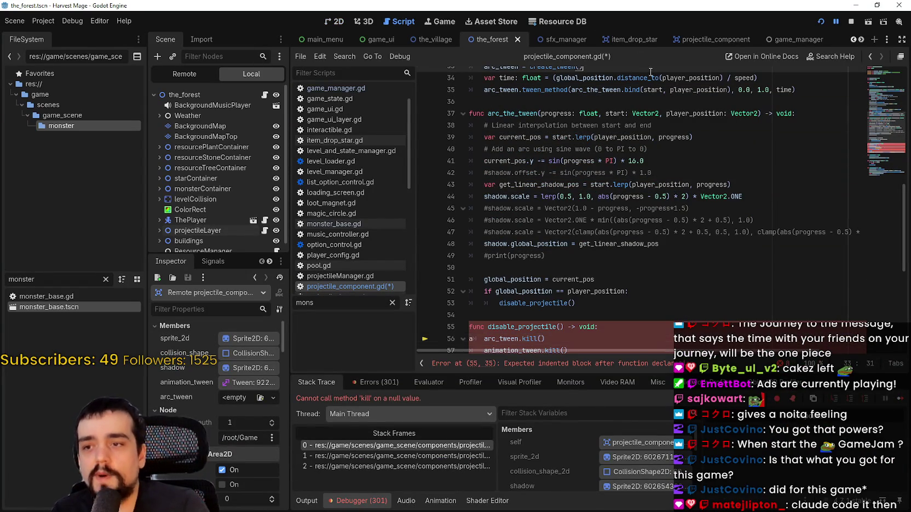
scroll(680, 259, "down", 3)
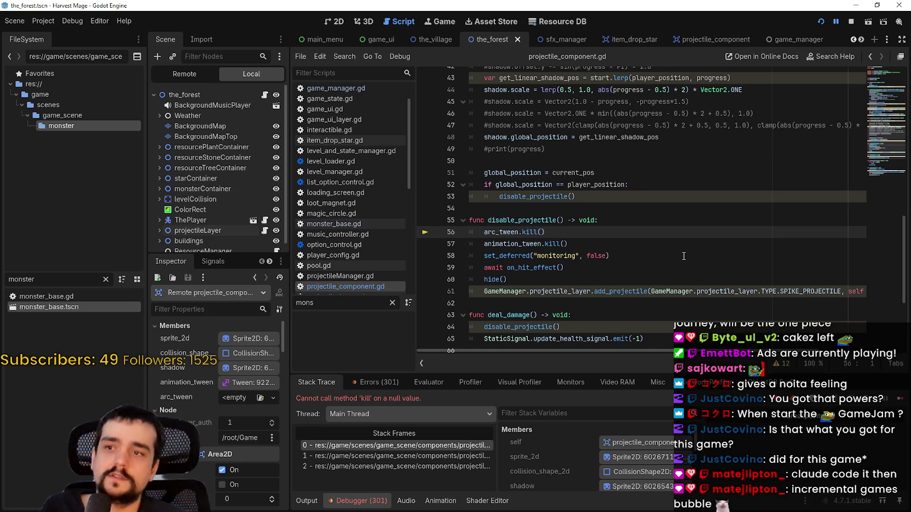
left_click(558, 220)
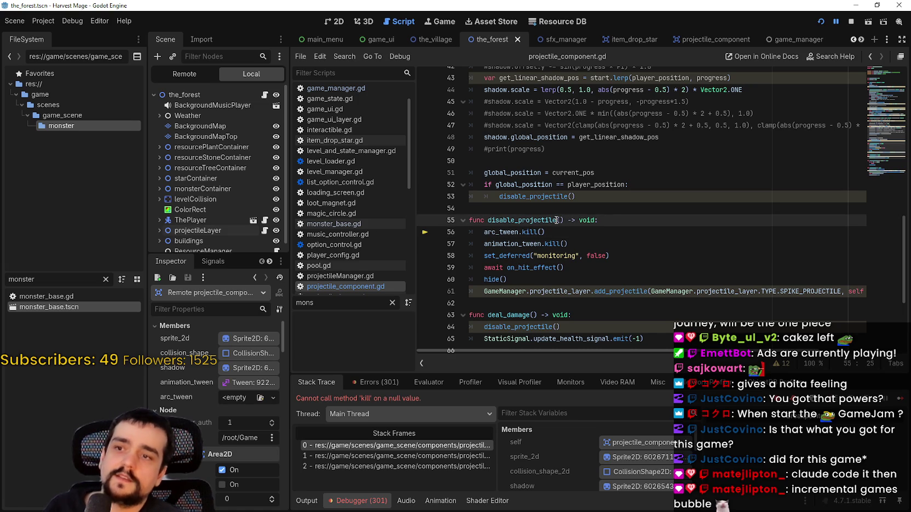
left_click(559, 209)
scroll(570, 230, "up", 2)
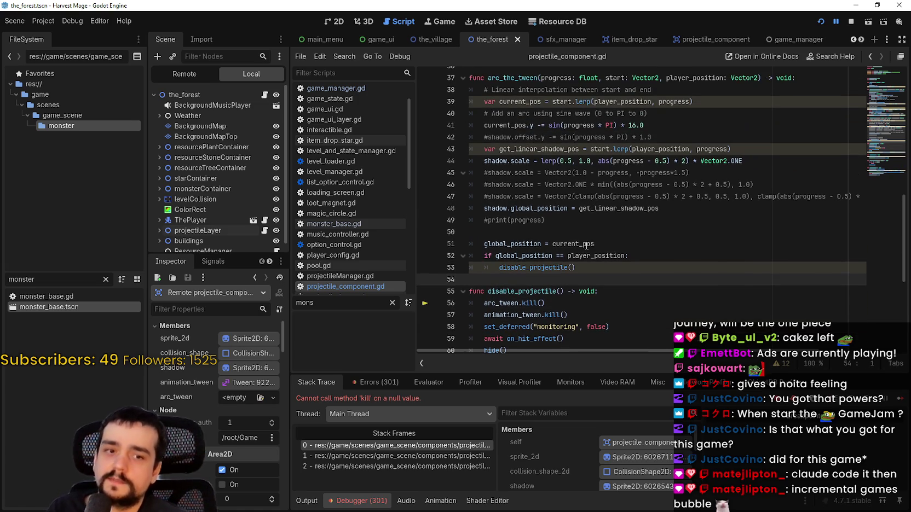
left_click(583, 235)
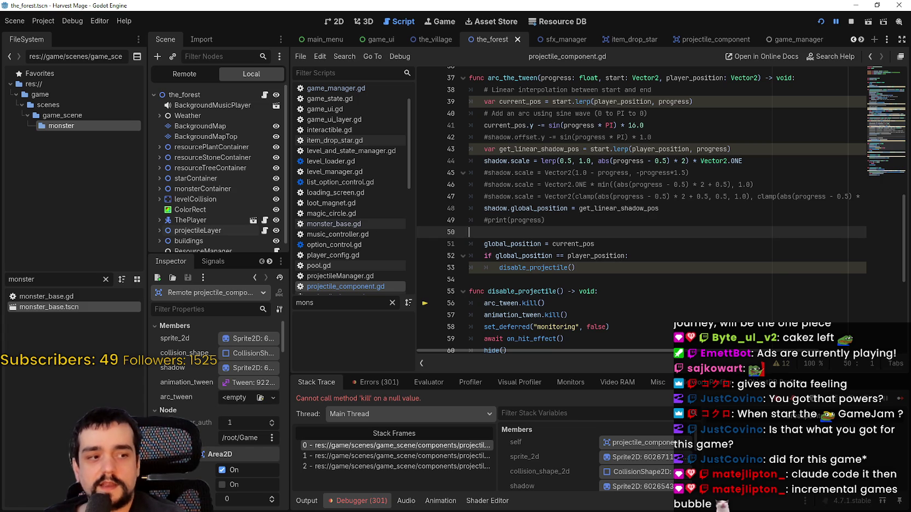
type("palworld")
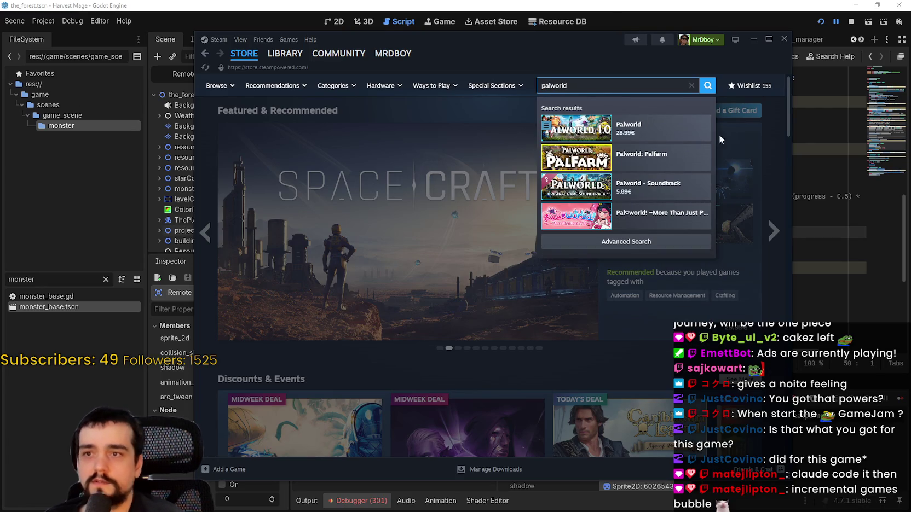
Step: Go from Palworld through Pocketpair's upcoming releases to Clicky Islands and play its trailer full screen
left_click(683, 135)
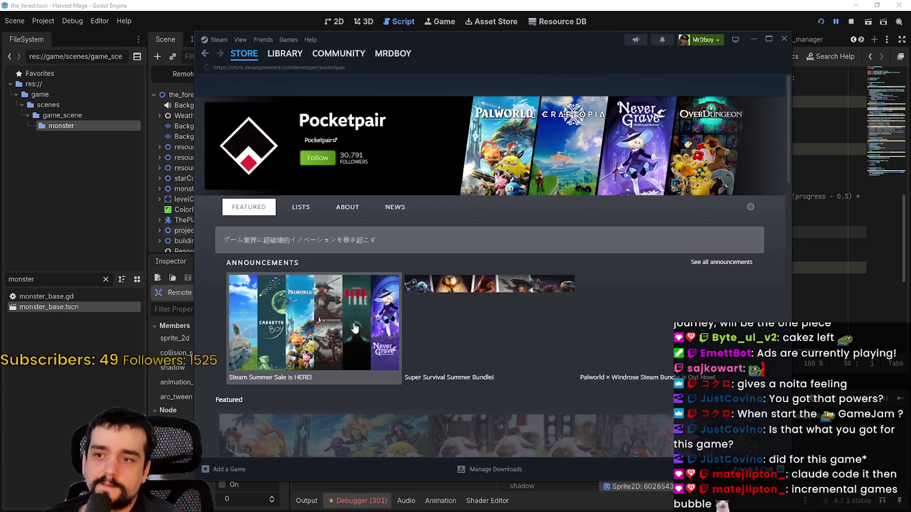
scroll(324, 154, "down", 1)
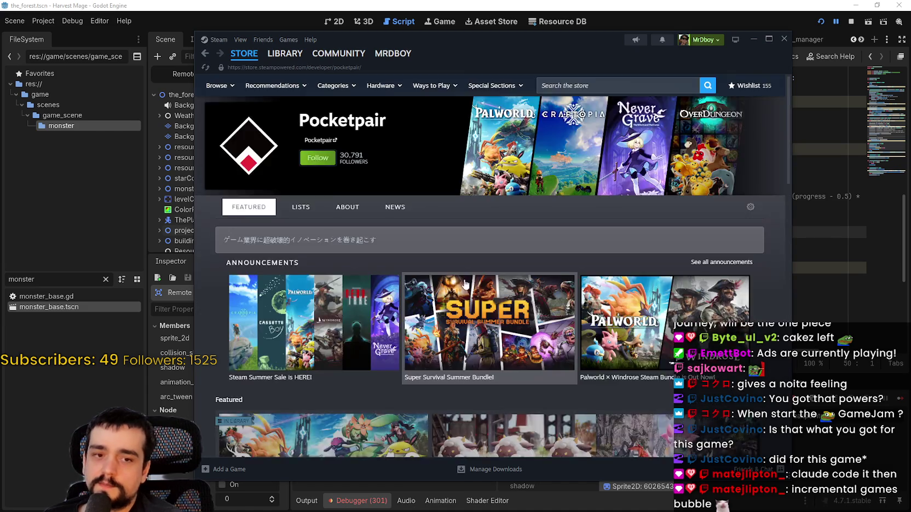
scroll(401, 245, "down", 10)
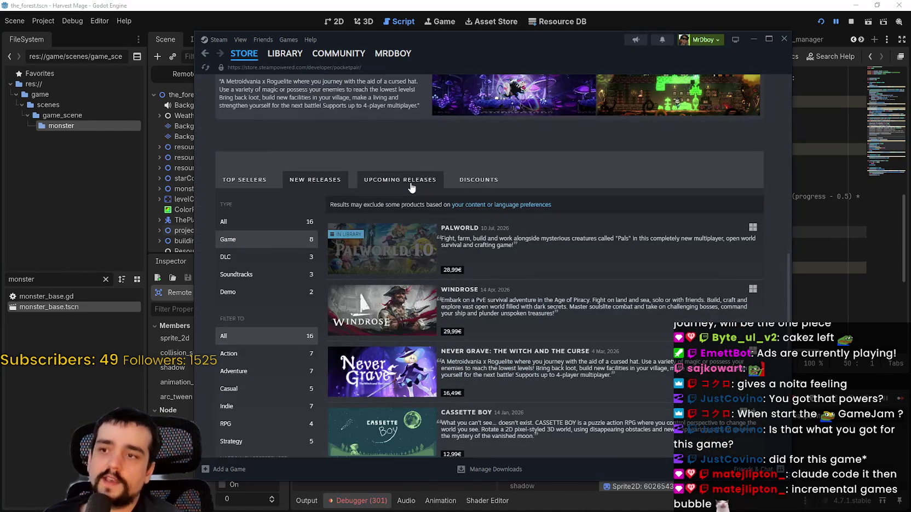
left_click(411, 186)
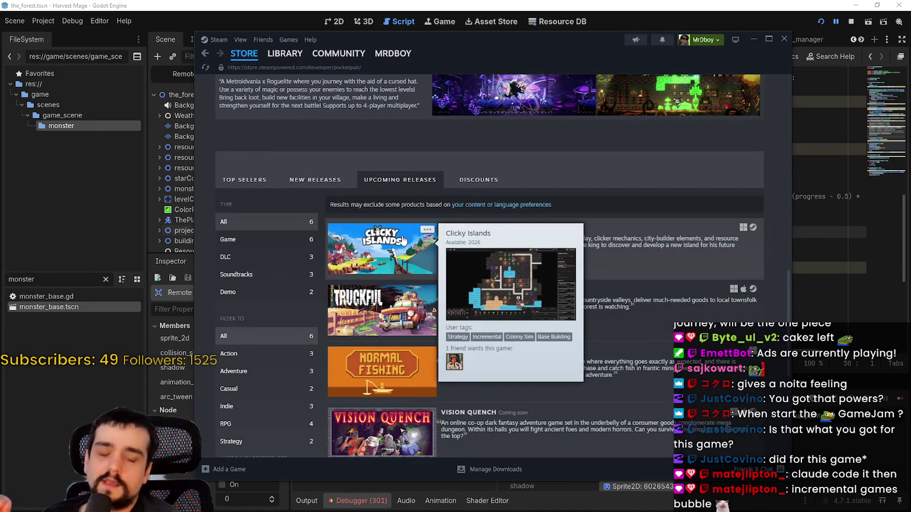
left_click(402, 241)
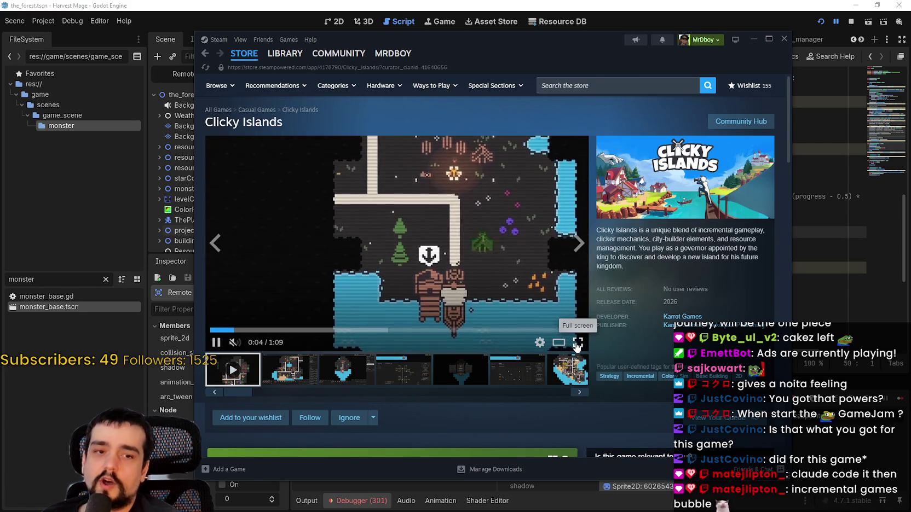
left_click(577, 343)
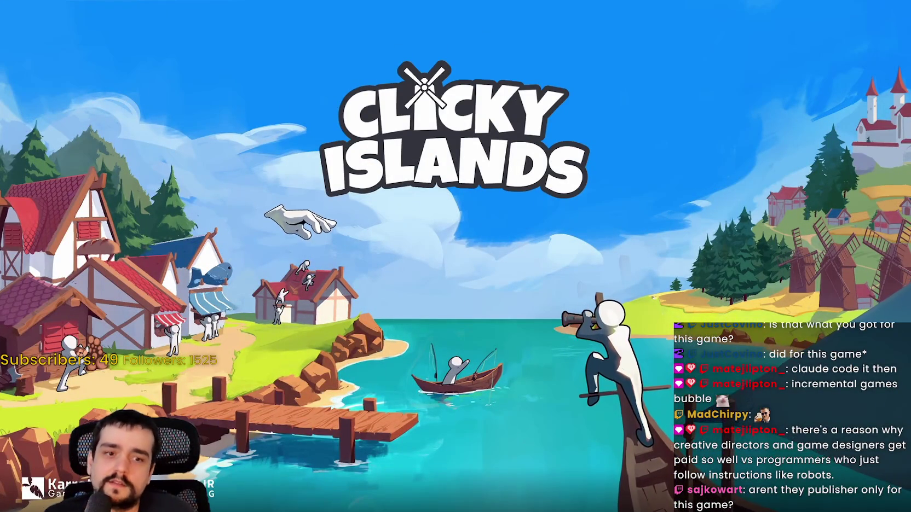
Step: Leave the full-screen Clicky Islands trailer and return to the Steam store front page
mouse_move(591, 374)
left_click(902, 504)
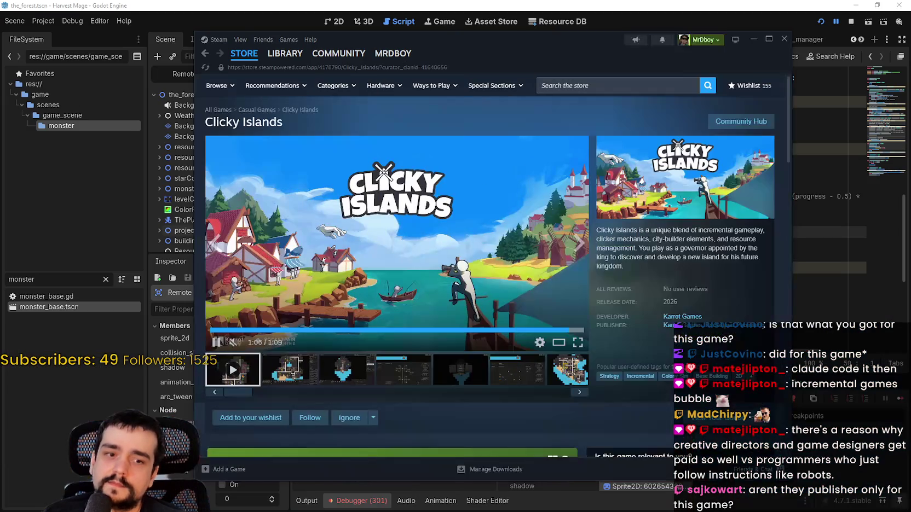
scroll(378, 337, "down", 1)
left_click(383, 328)
scroll(383, 328, "down", 3)
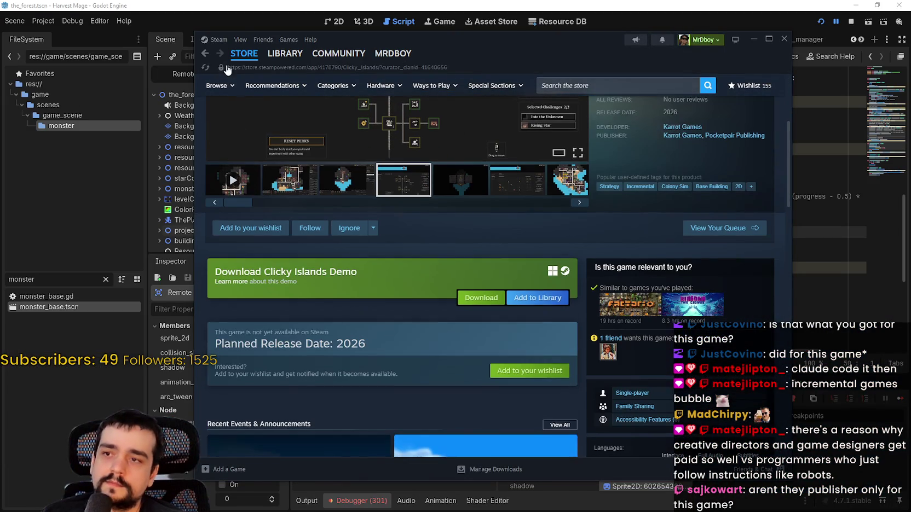
left_click(236, 64)
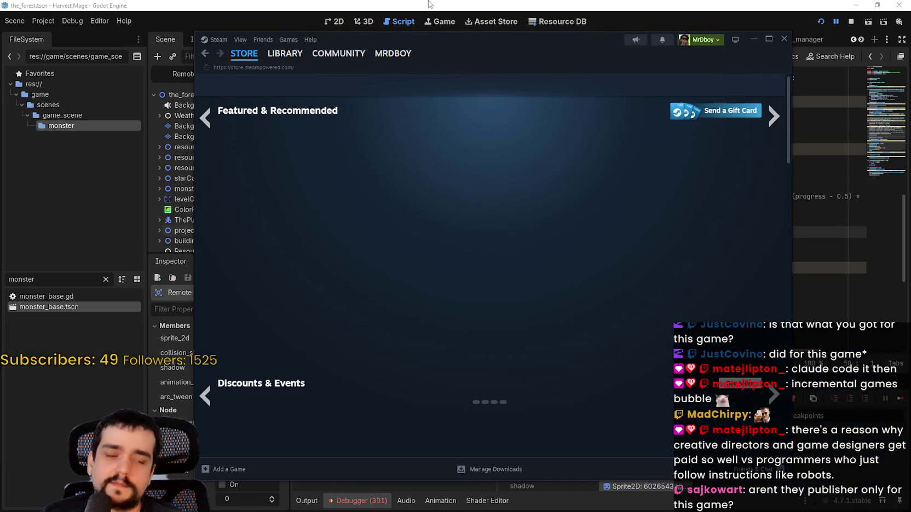
Step: Back in Godot, select the arc_tween.kill() line and resume the paused game
left_click(452, 5)
scroll(640, 245, "up", 2)
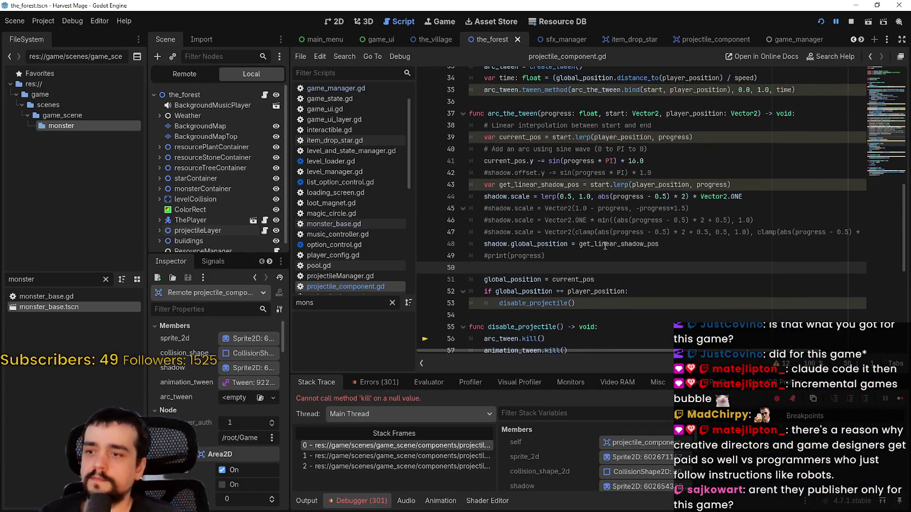
scroll(639, 244, "down", 5)
left_click(599, 231)
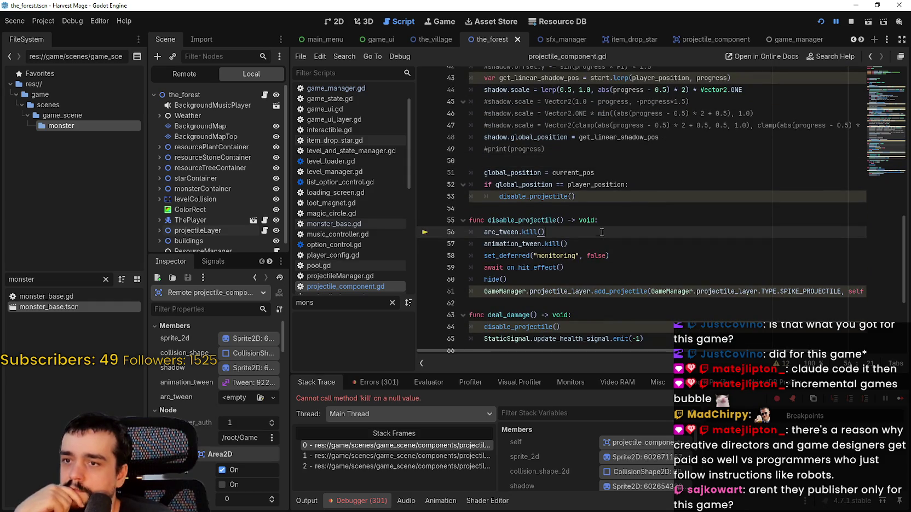
left_click(901, 399)
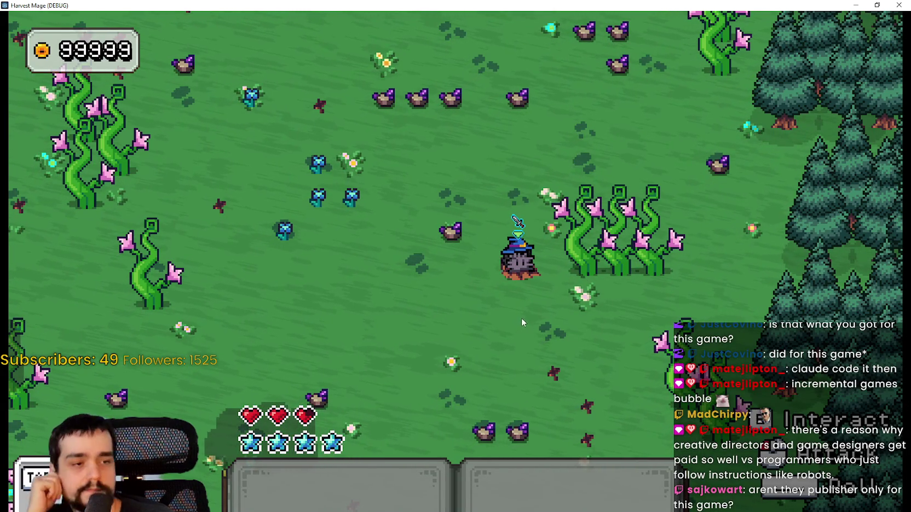
Step: Walk the wizard left away from the creature, then restore the game window and stop the debug run
key("a")
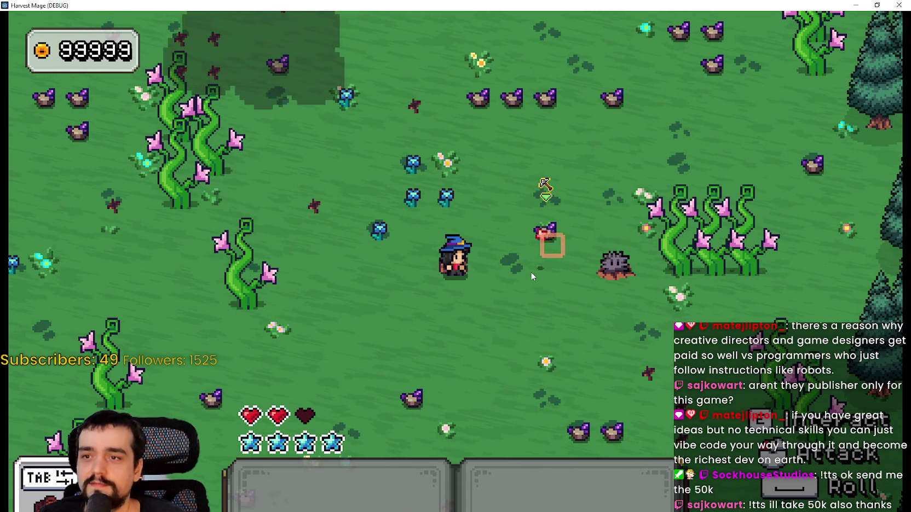
left_click(876, 5)
left_click(850, 22)
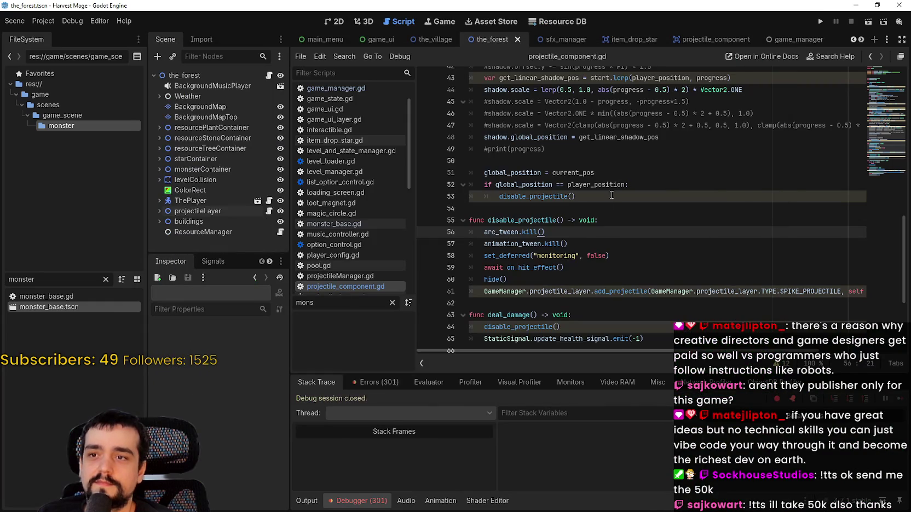
Step: Move projectileLayer below monsterContainer in the the_forest scene and save it
left_click(205, 215)
key("ctrl+Up")
key("ctrl+Up")
key("ctrl+Up")
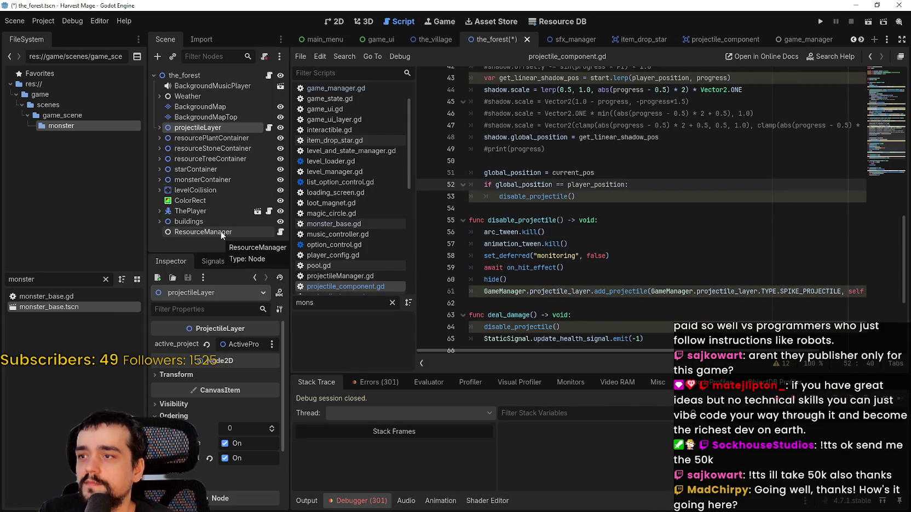
key("ctrl+Down")
key("ctrl+Down")
key("ctrl+Down")
key("ctrl+s")
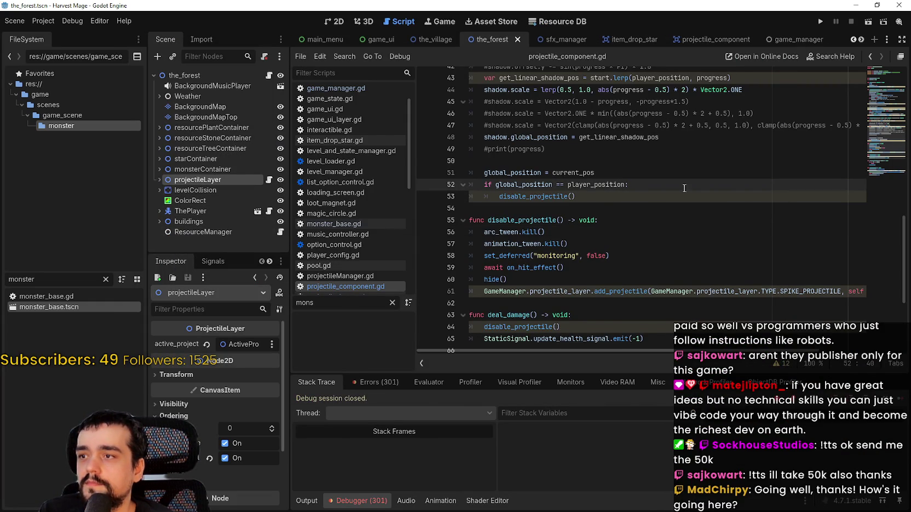
Step: In projectile_component, set the projectile's z_index to 2 and the shadow's to 1, save, and run the game
left_click(672, 157)
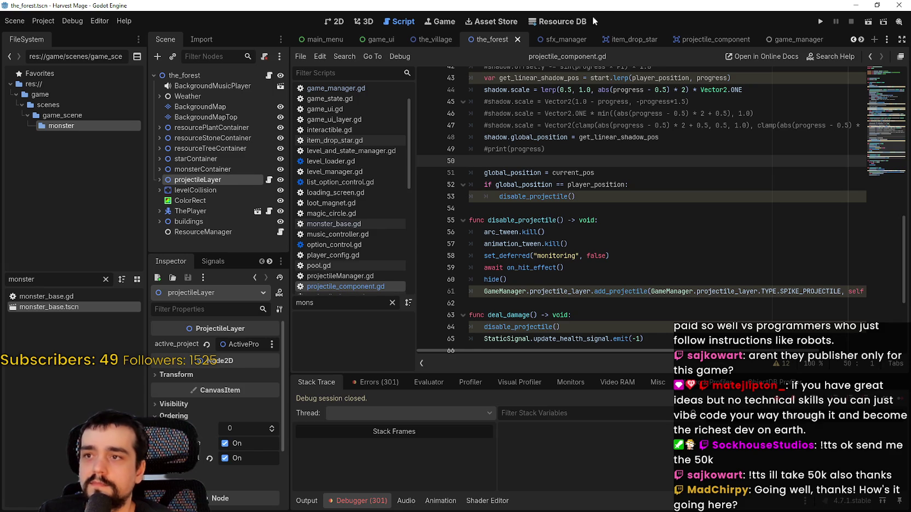
left_click(720, 40)
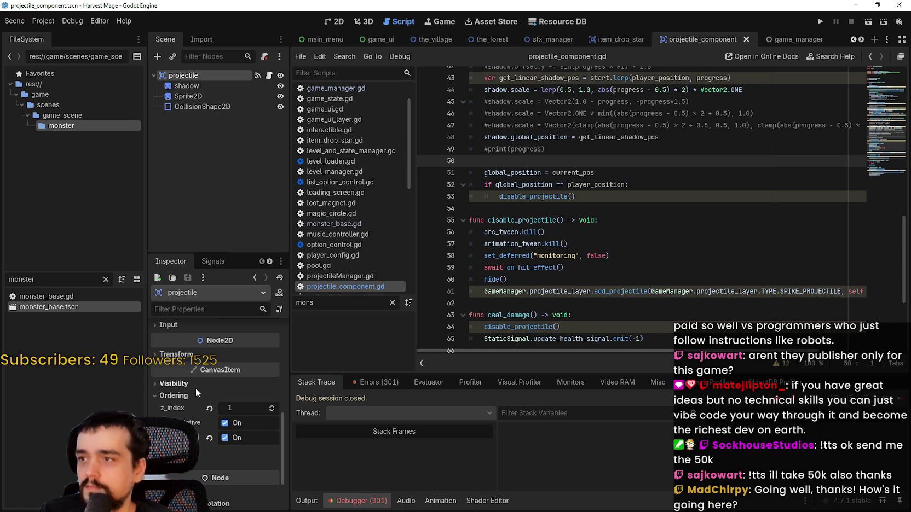
key("ctrl+s")
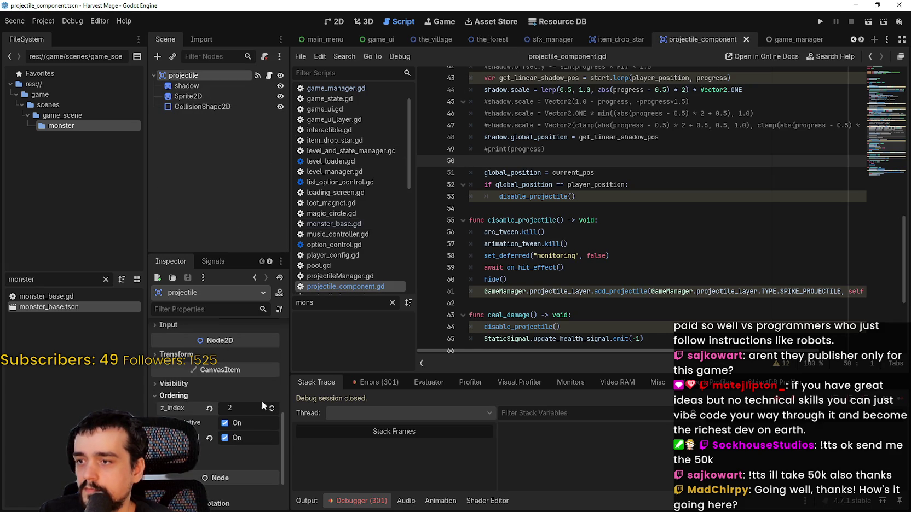
mouse_move(174, 410)
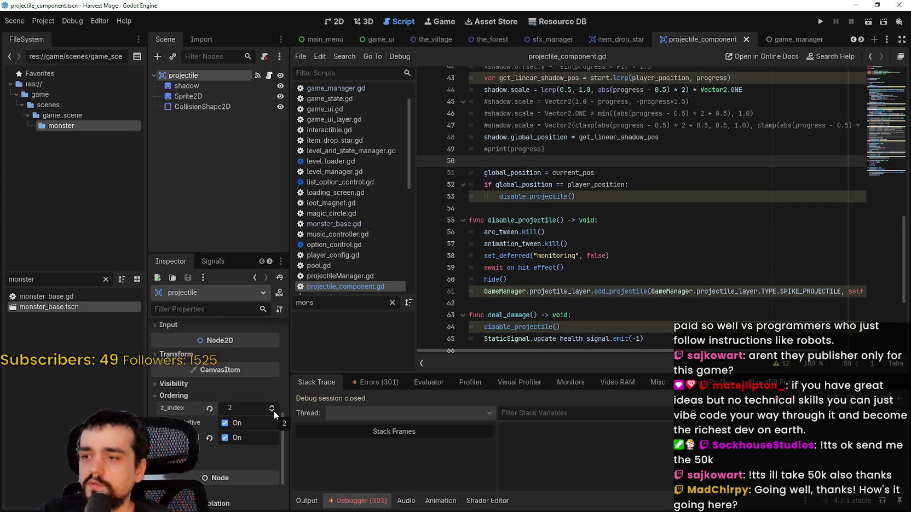
left_click(204, 87)
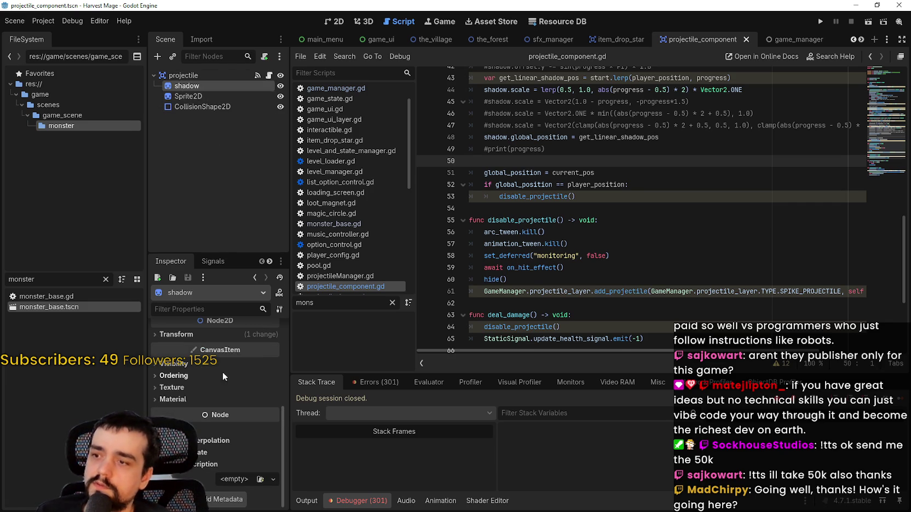
left_click(181, 375)
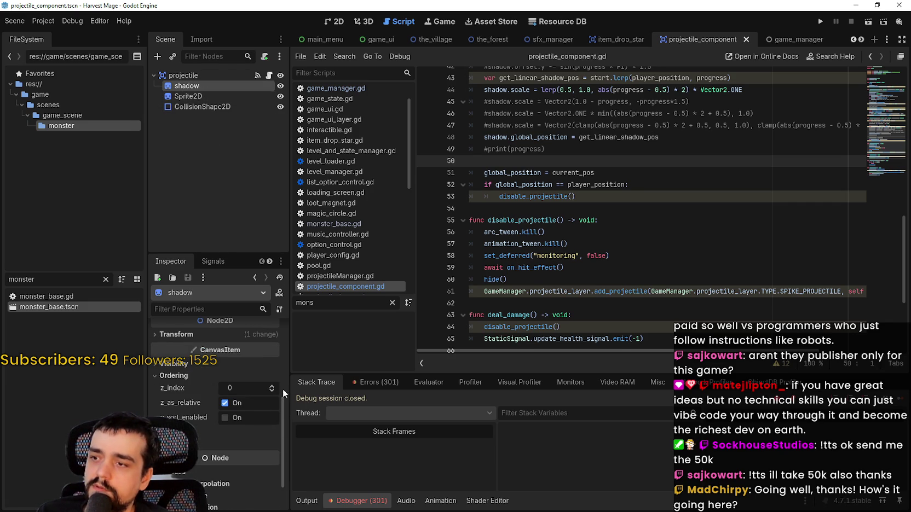
key("ctrl+s")
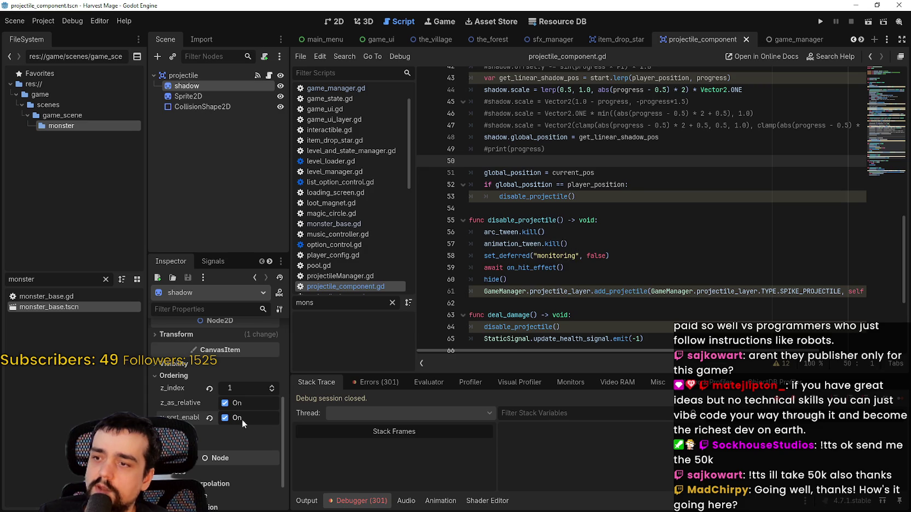
left_click(820, 21)
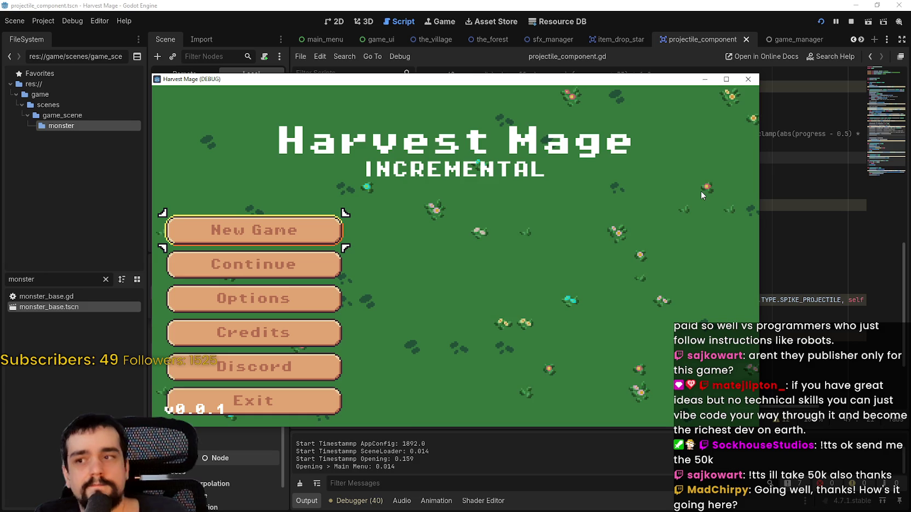
Step: Enter the forest level from the Harvest Mage main menu and maximize the game window
left_click(334, 266)
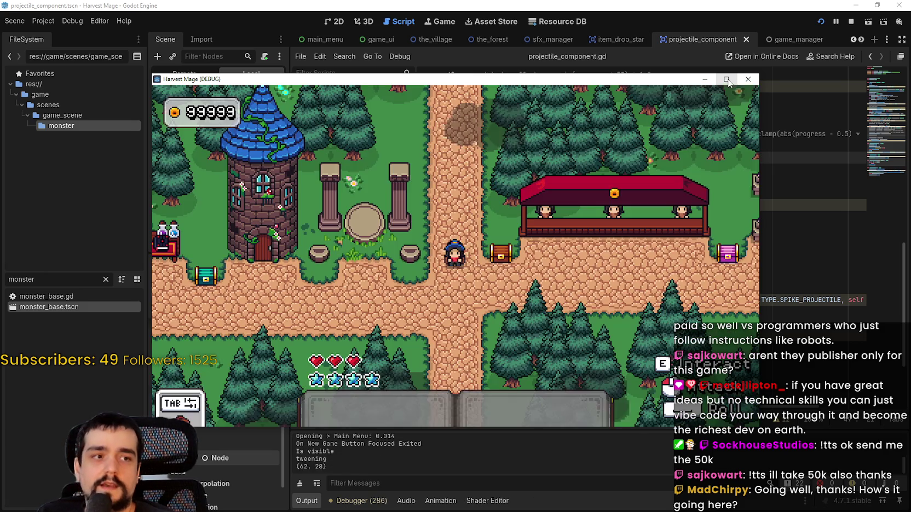
left_click(726, 80)
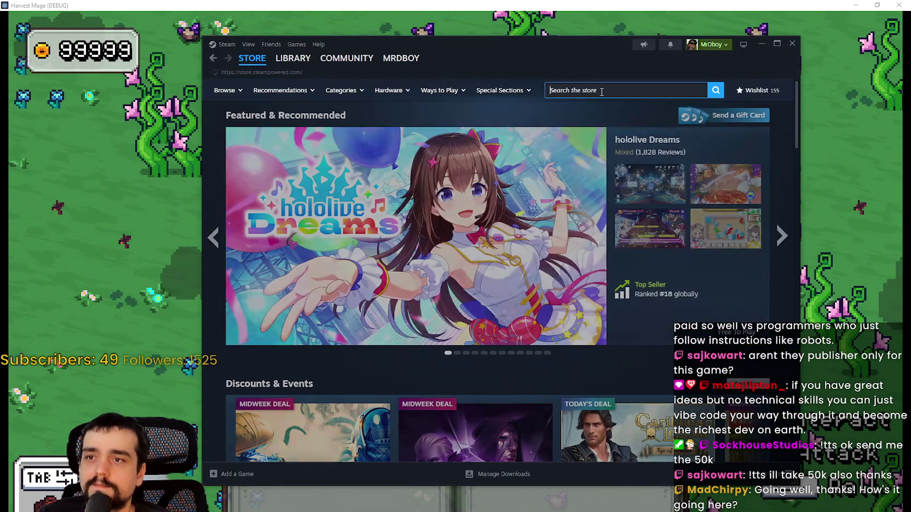
Step: Open the Steam wishlist of 155 games from the store header
left_click(601, 93)
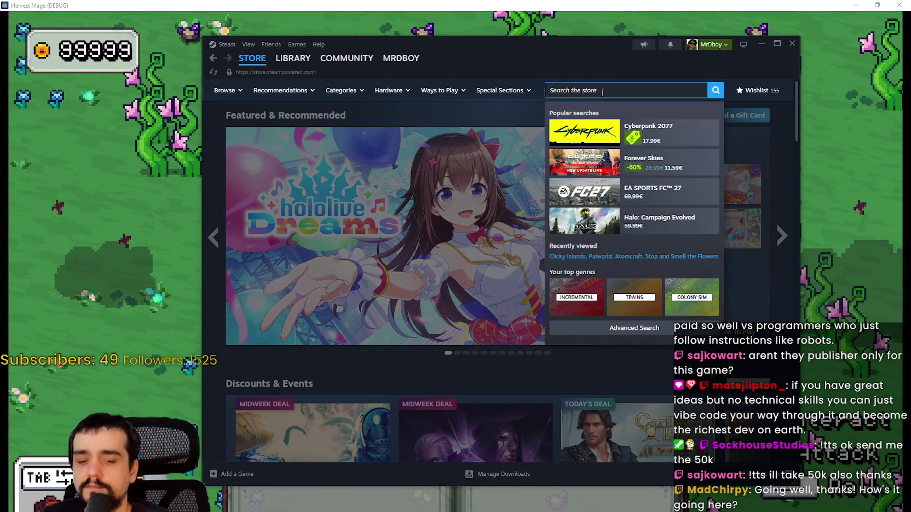
left_click(758, 90)
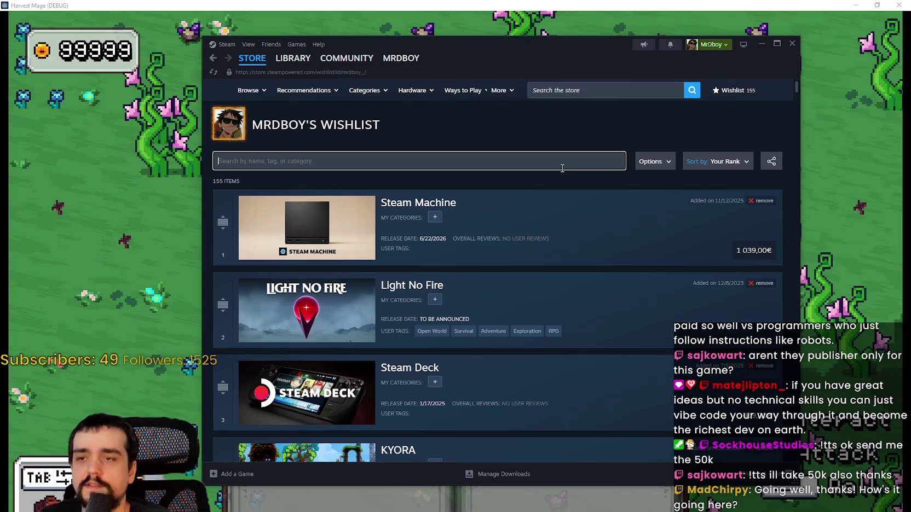
left_click(563, 168)
Step: Scroll down the wishlist past Tiles of War, Shroud of Gloom and Tavern Keeper
scroll(548, 253, "down", 5)
scroll(303, 267, "down", 3)
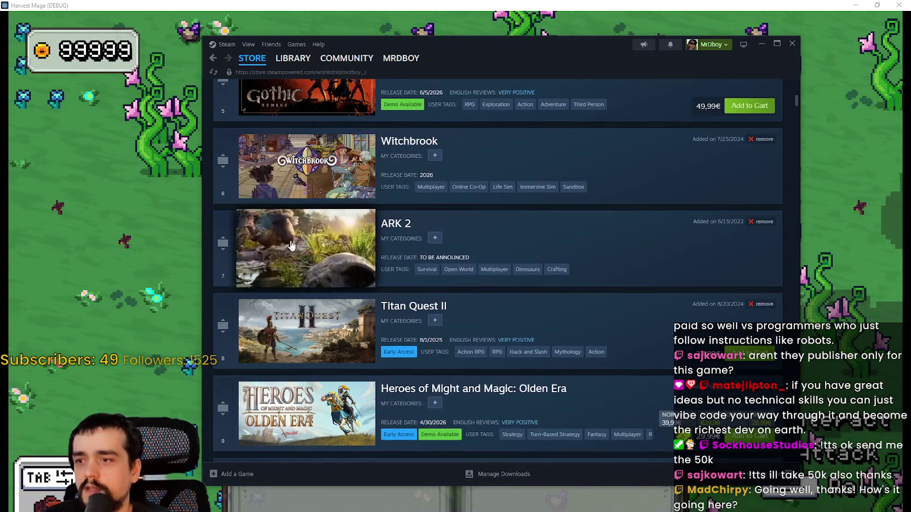
scroll(350, 342, "down", 2)
mouse_move(350, 338)
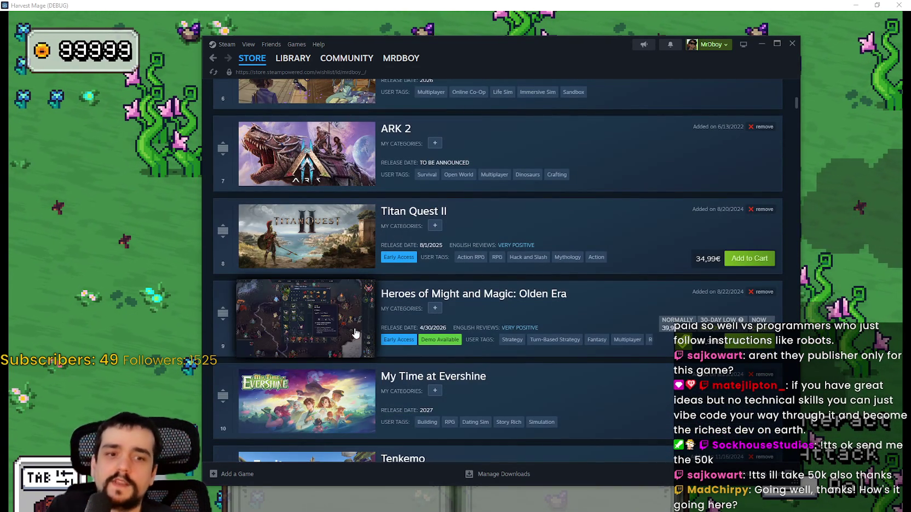
scroll(356, 323, "down", 3)
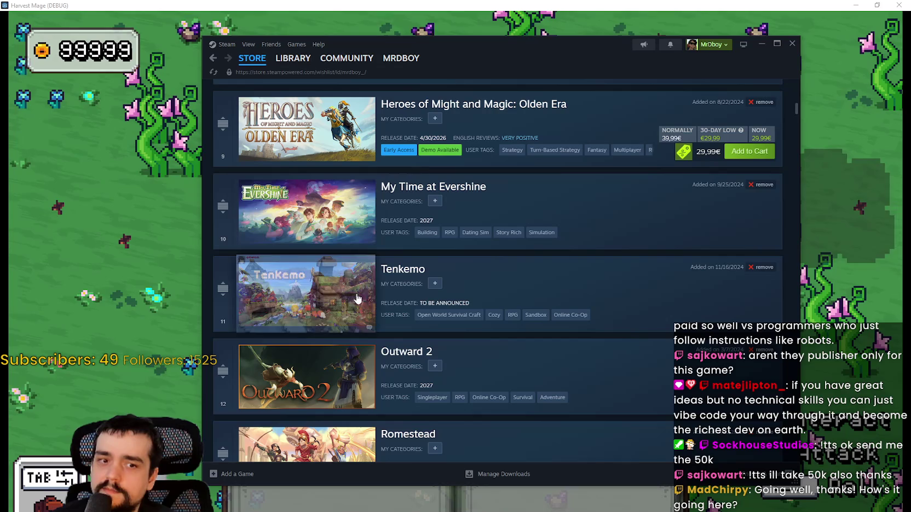
scroll(342, 310, "down", 5)
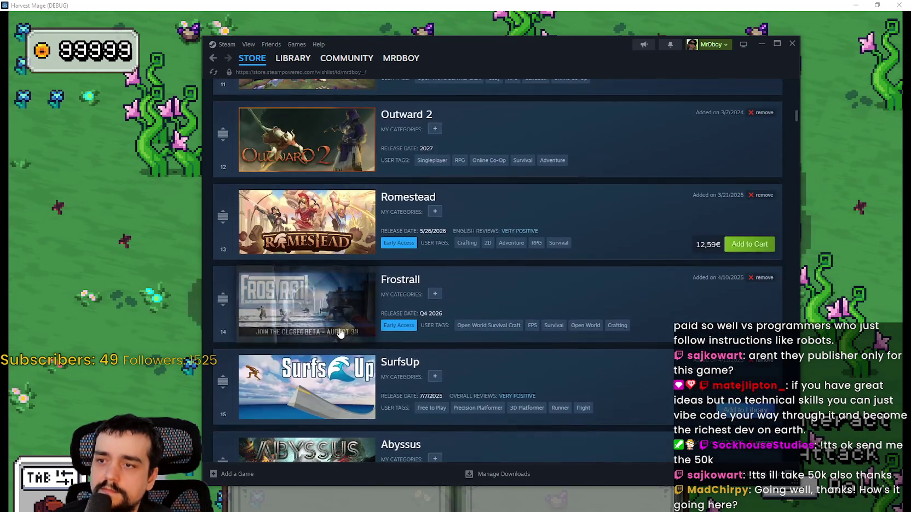
scroll(312, 307, "down", 5)
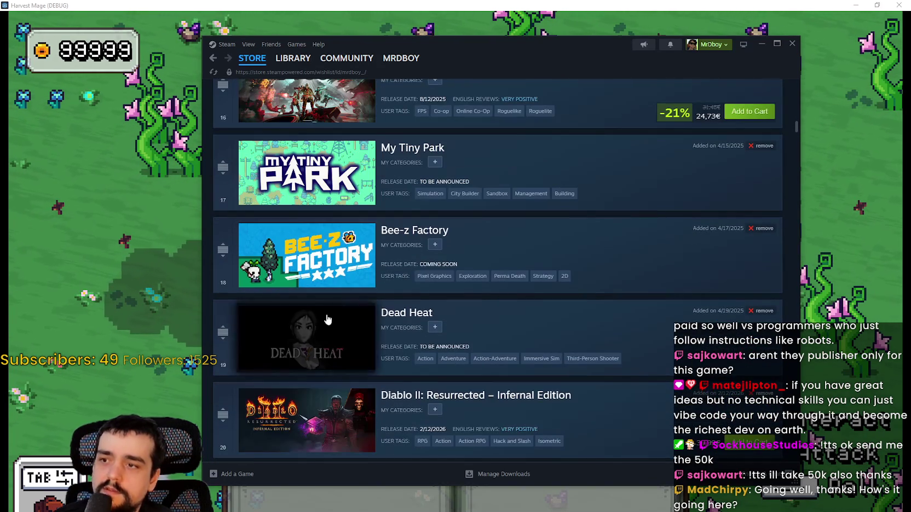
scroll(309, 329, "down", 6)
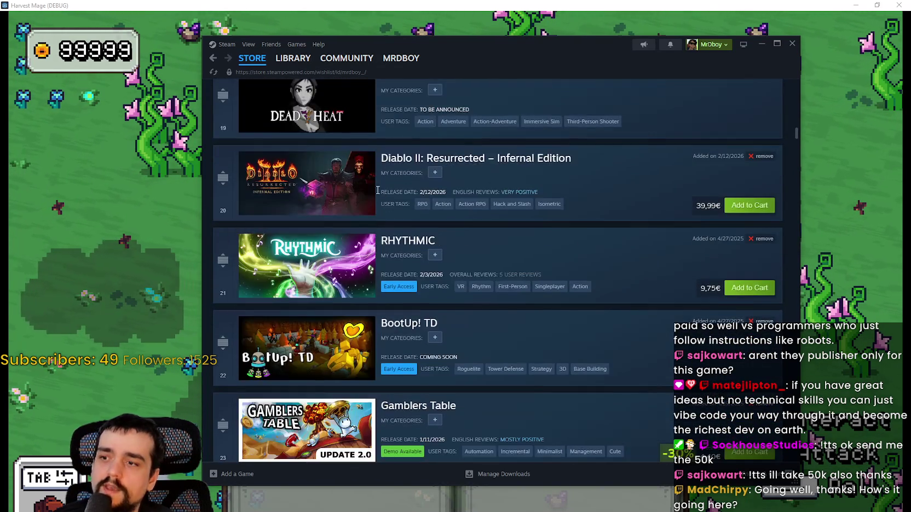
scroll(320, 265, "down", 2)
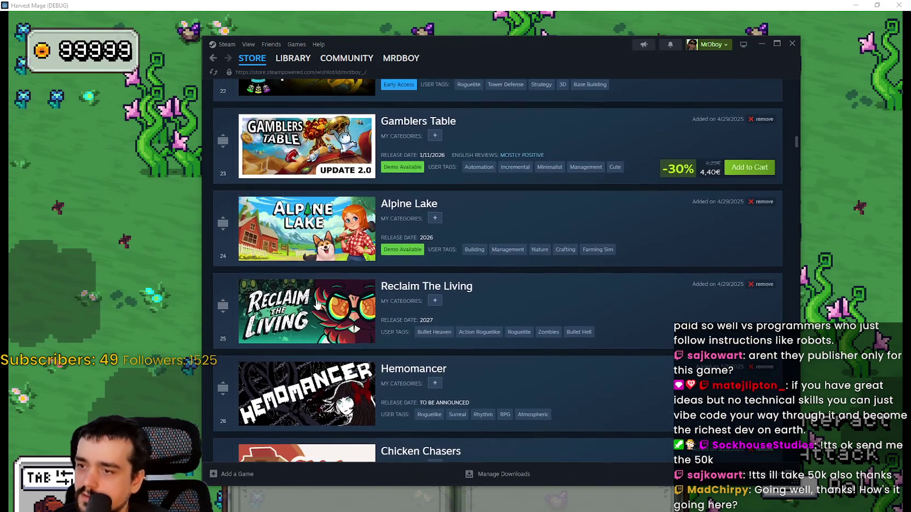
scroll(315, 306, "down", 2)
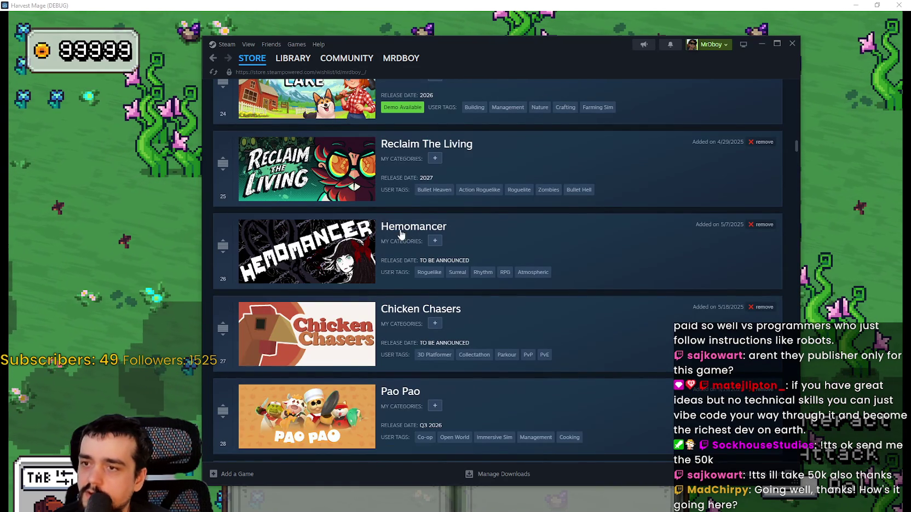
scroll(307, 393, "down", 5)
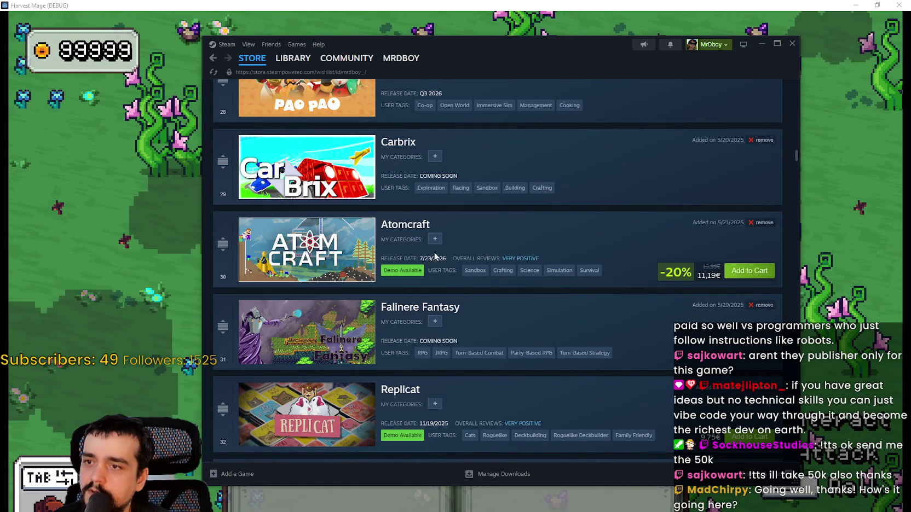
scroll(312, 246, "down", 2)
scroll(324, 223, "down", 2)
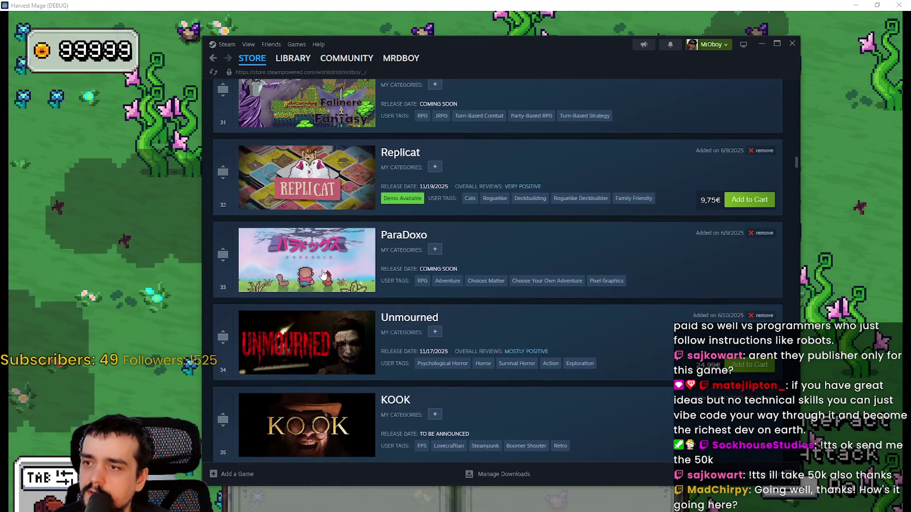
scroll(318, 284, "down", 3)
scroll(317, 284, "up", 2)
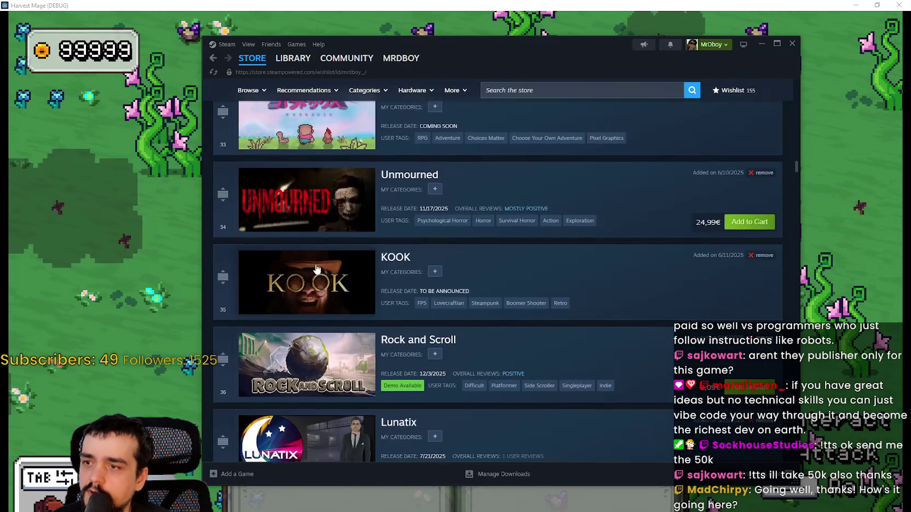
scroll(316, 299, "down", 4)
scroll(315, 313, "down", 9)
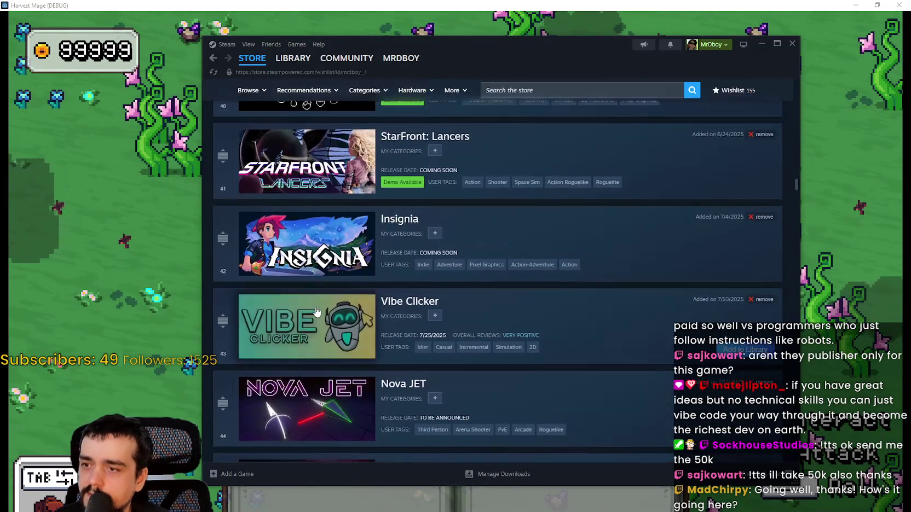
scroll(311, 226, "down", 1)
scroll(316, 298, "down", 3)
scroll(318, 290, "down", 4)
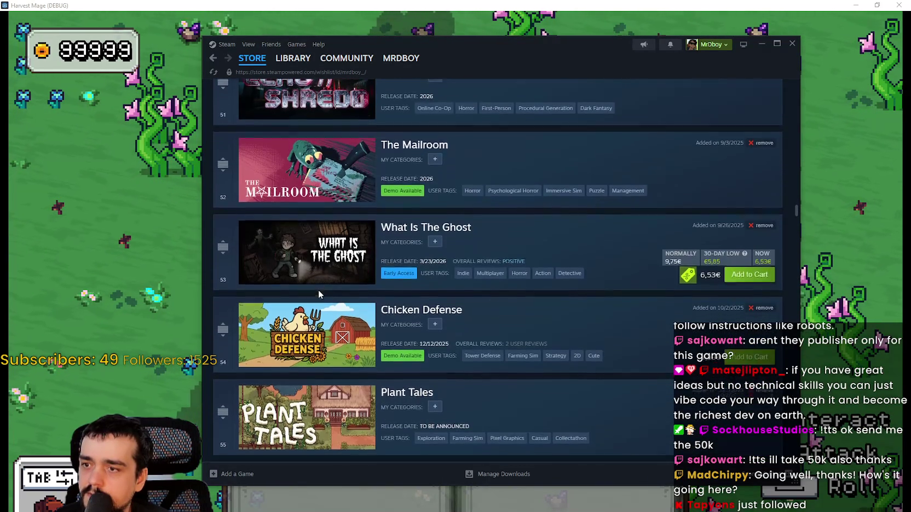
scroll(319, 282, "down", 3)
scroll(320, 286, "down", 7)
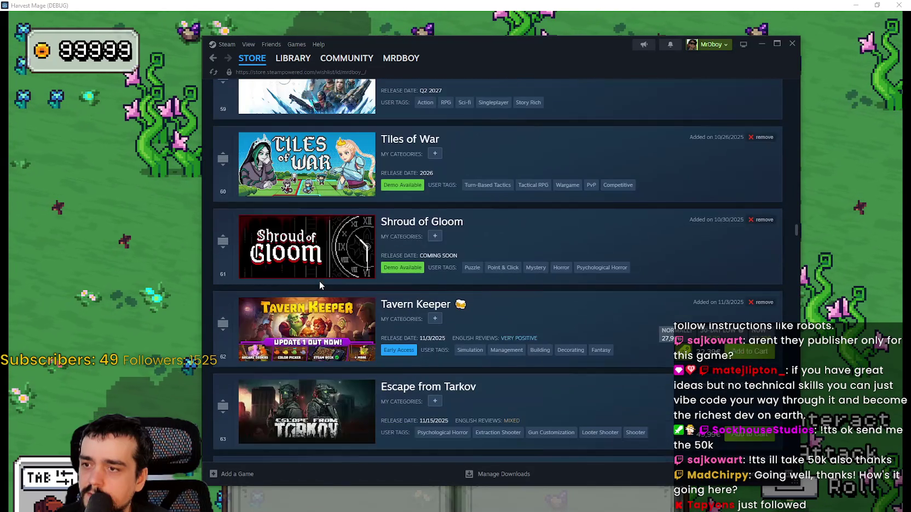
left_click(334, 256)
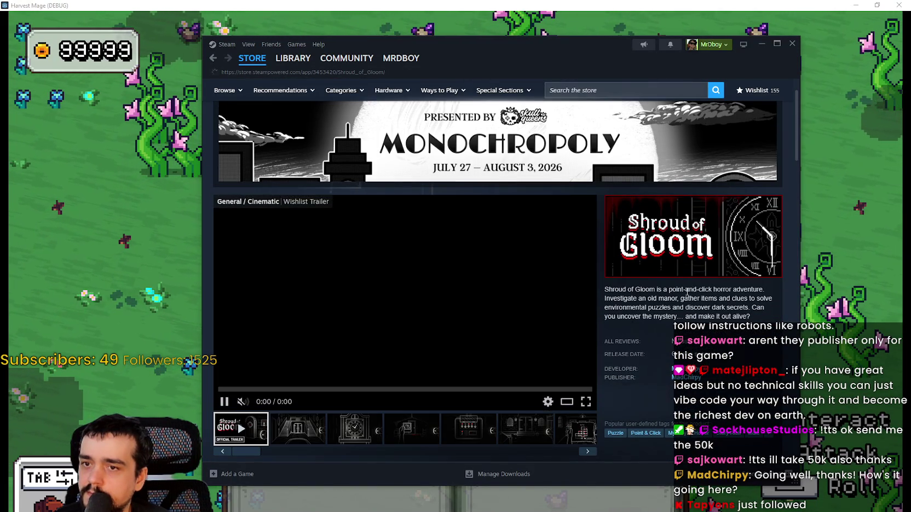
right_click(689, 295)
left_click(724, 350)
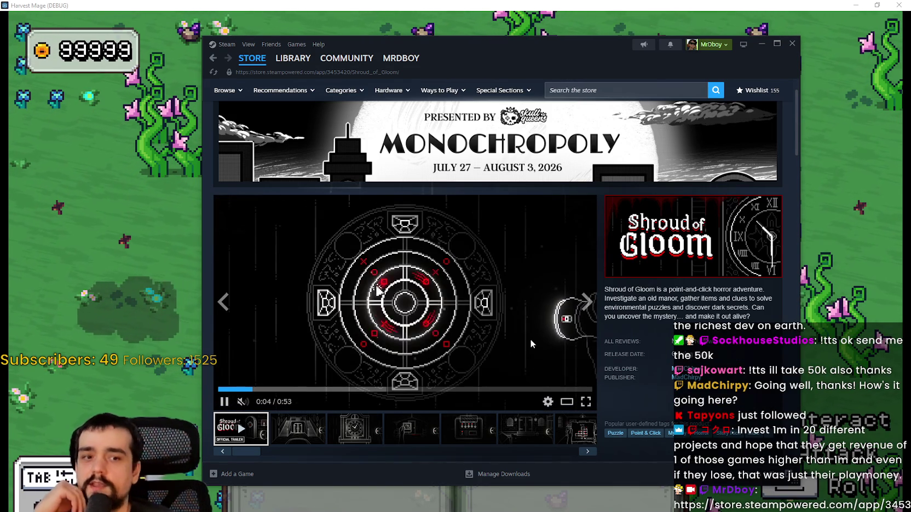
scroll(422, 271, "down", 2)
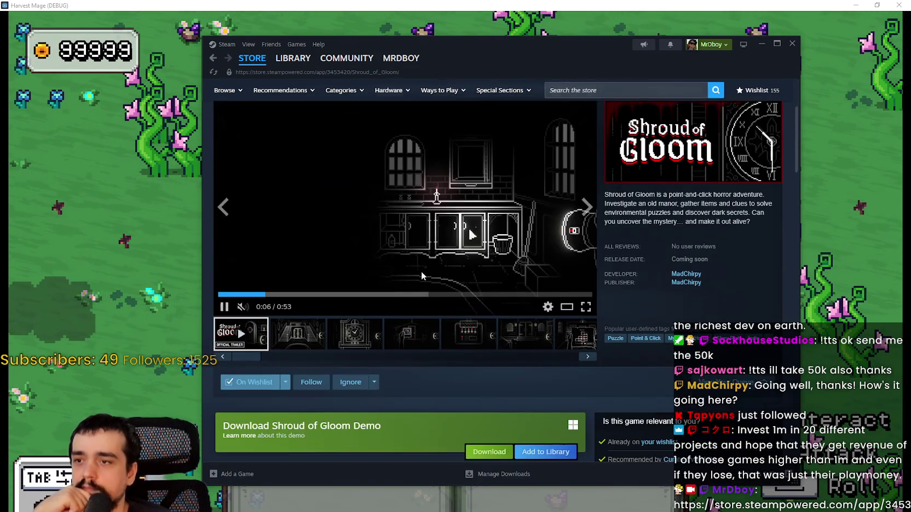
scroll(398, 262, "down", 4)
scroll(394, 388, "down", 2)
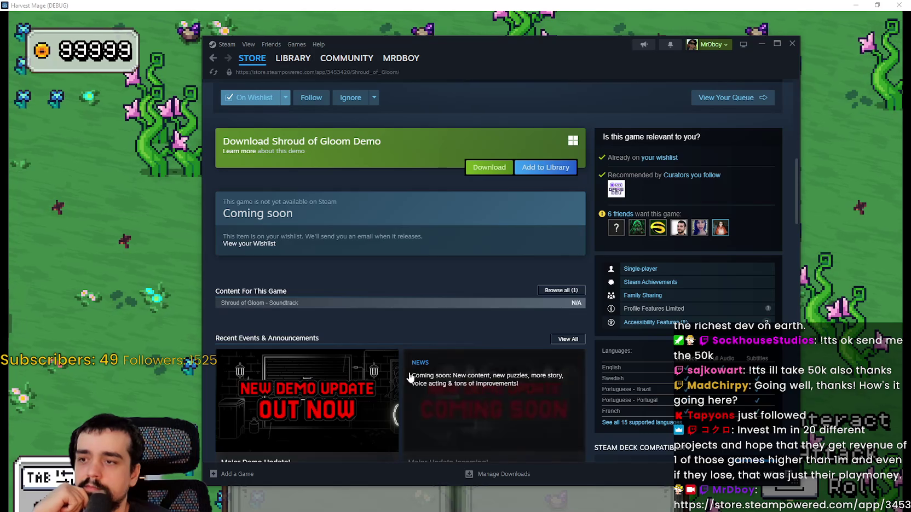
scroll(410, 374, "up", 10)
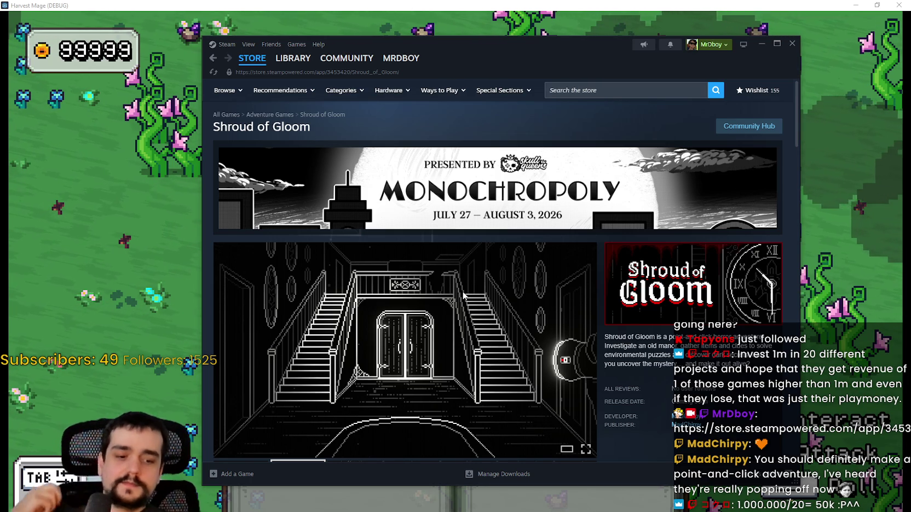
Step: Search the Steam store for 'embervill' and open the Emberville store page
left_click(608, 91)
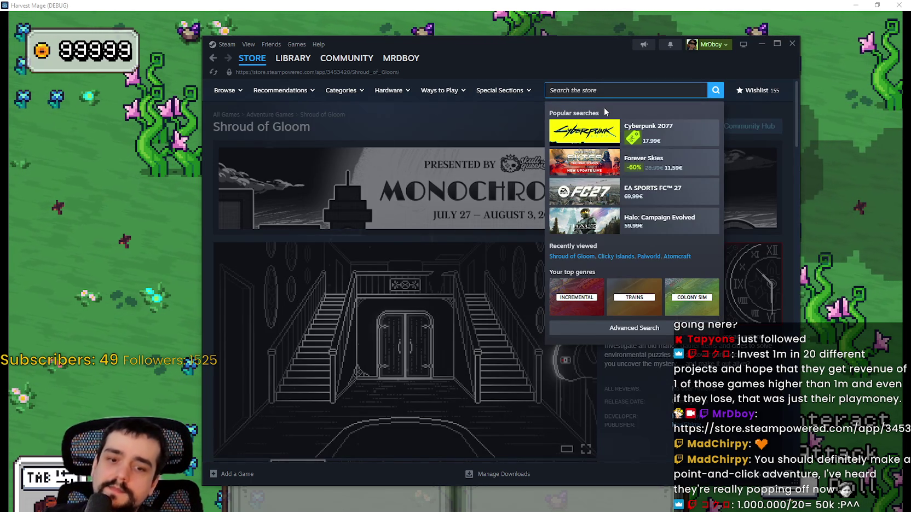
type("ember")
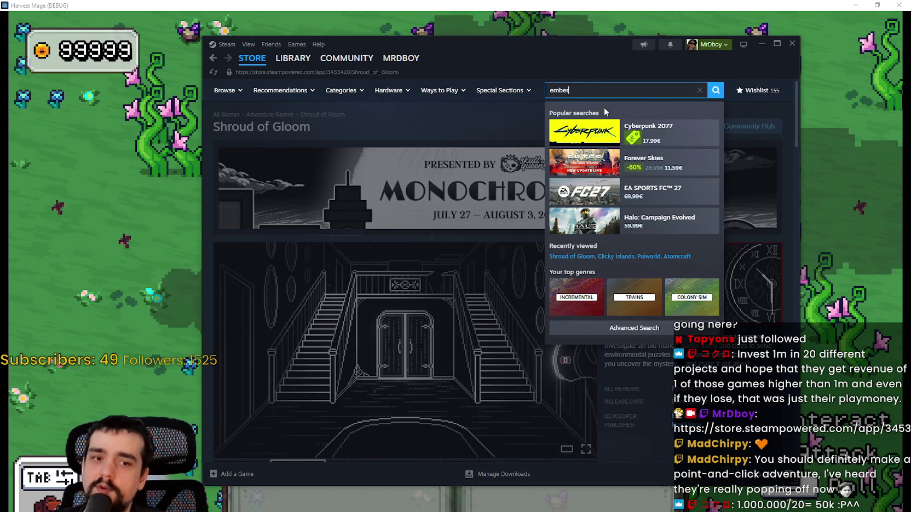
type("vill")
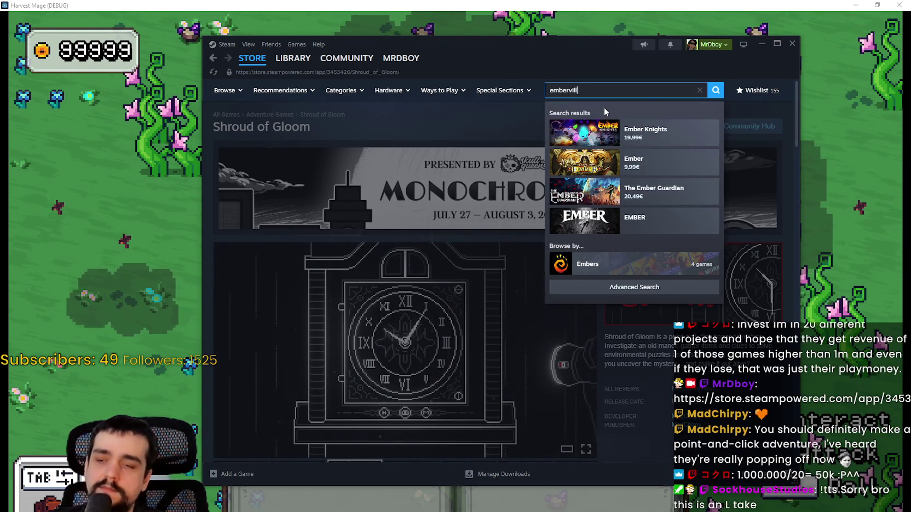
left_click(682, 131)
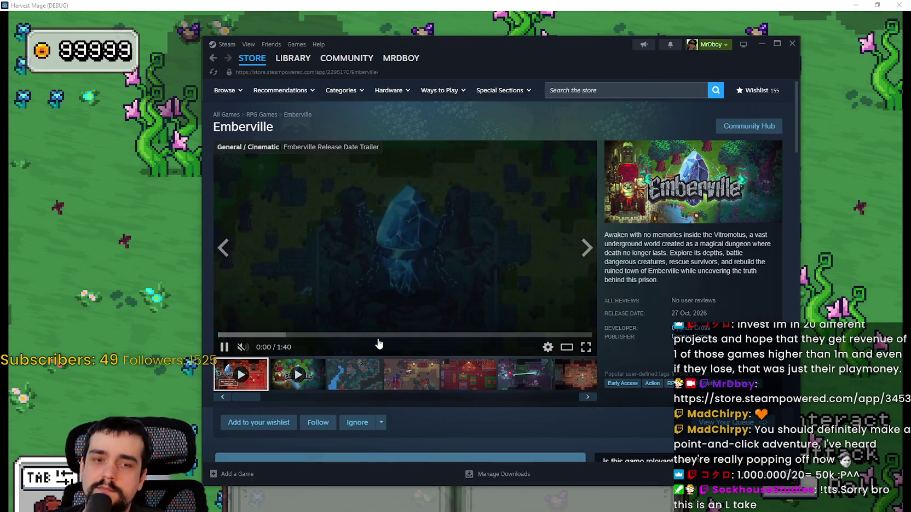
Step: Browse Emberville screenshots from the forest river through the forest village to the dungeon interior
left_click(368, 372)
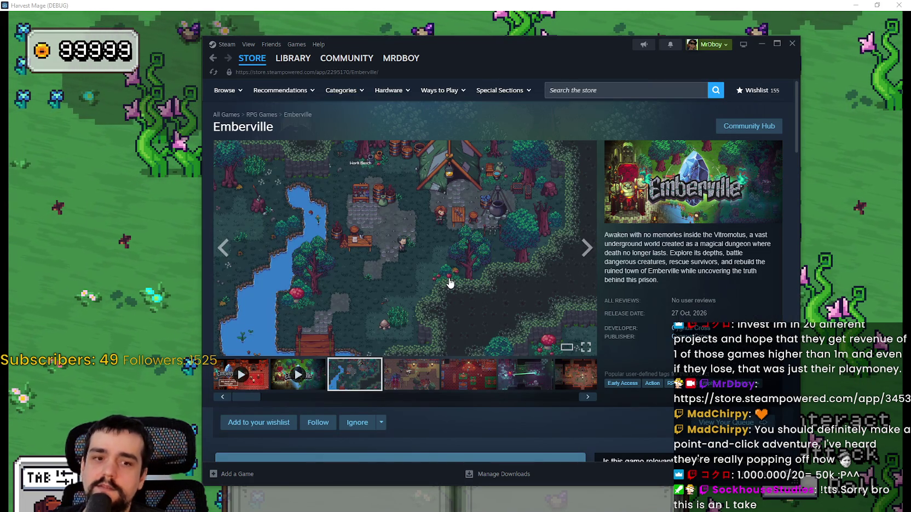
scroll(498, 268, "down", 2)
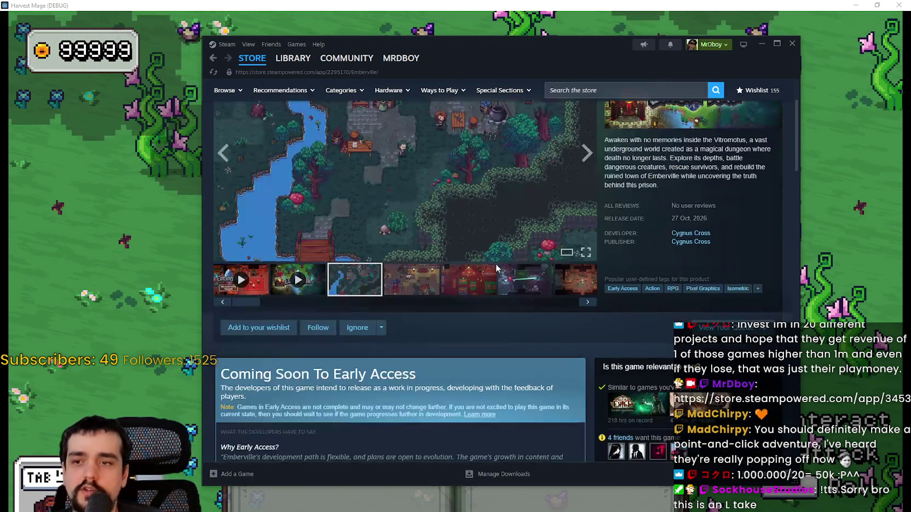
scroll(465, 351, "up", 2)
left_click(404, 387)
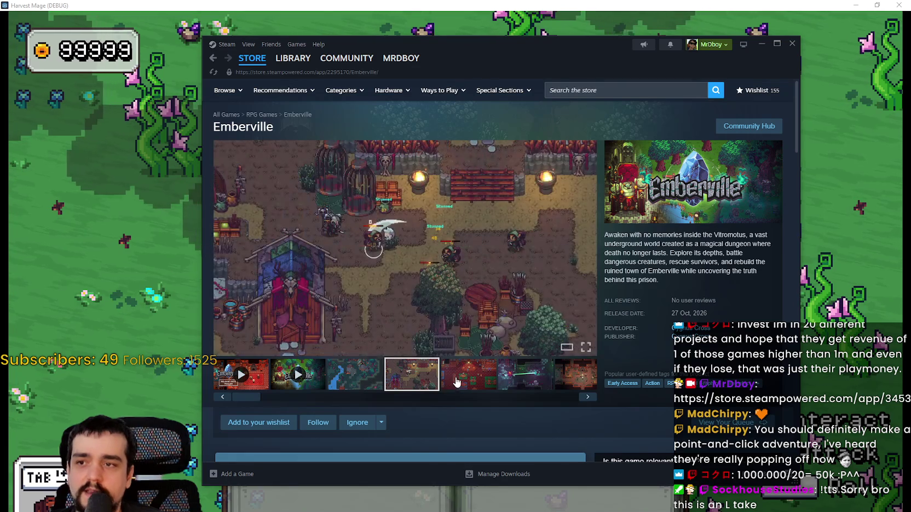
left_click(468, 383)
left_click(525, 383)
left_click(567, 386)
left_click(567, 389)
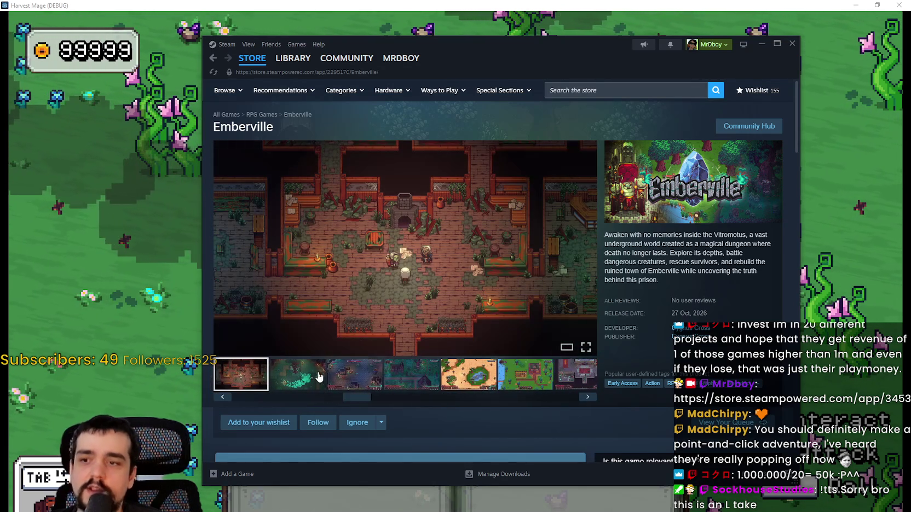
left_click(521, 380)
left_click(521, 381)
left_click(521, 380)
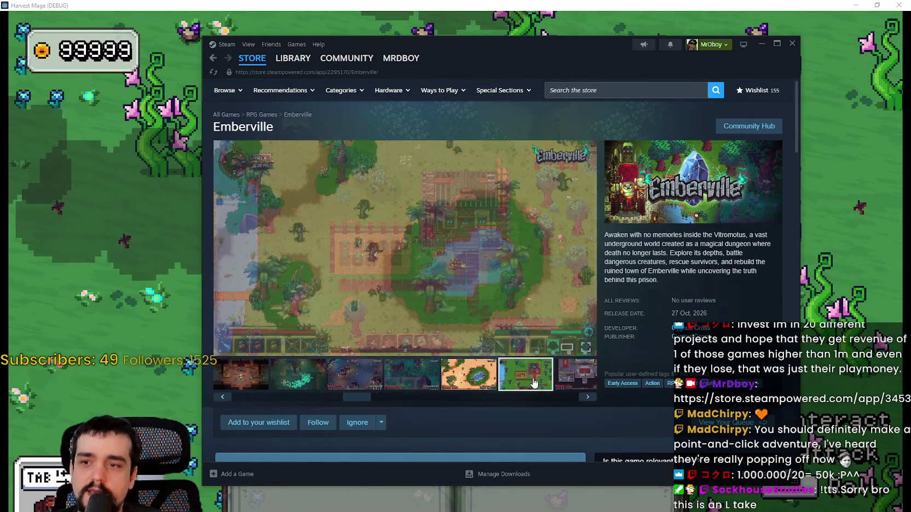
left_click(521, 381)
Step: Continue through the dungeon, inventory and desert oasis screenshots of Emberville
left_click(394, 380)
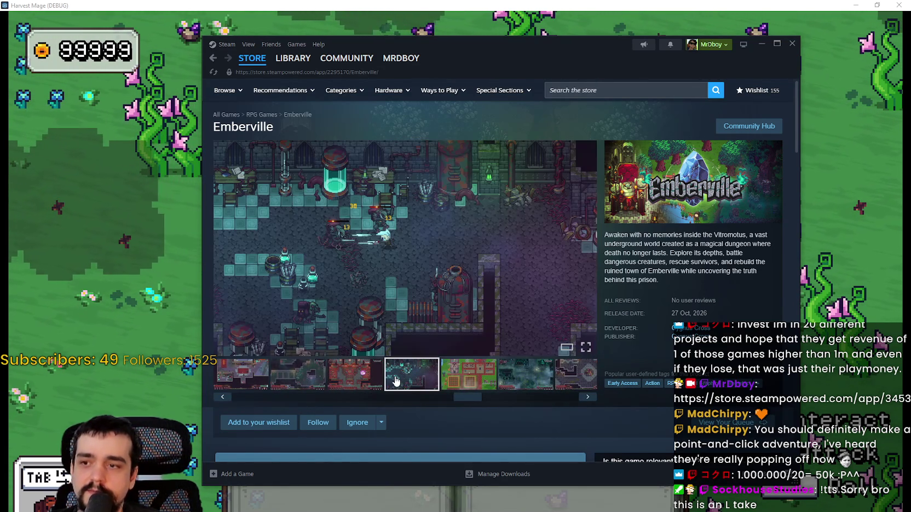
left_click(489, 378)
left_click(488, 376)
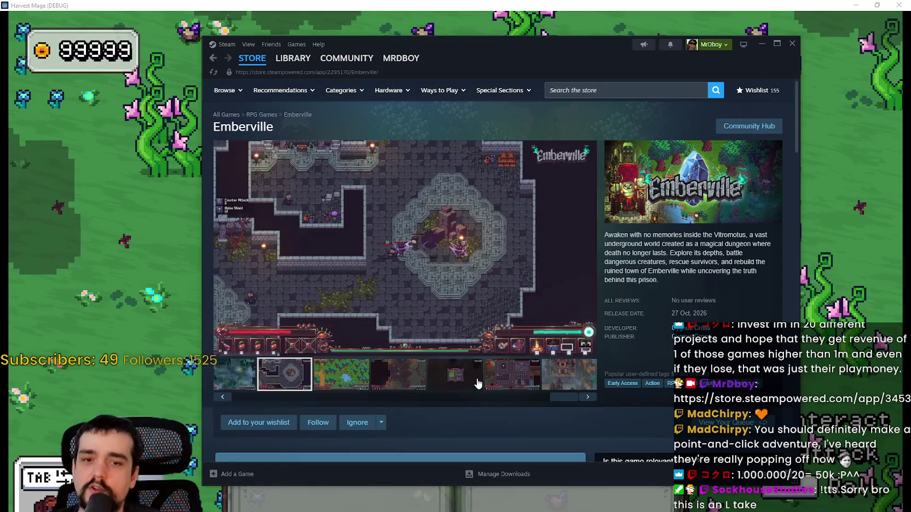
left_click(493, 376)
left_click(504, 380)
left_click(515, 386)
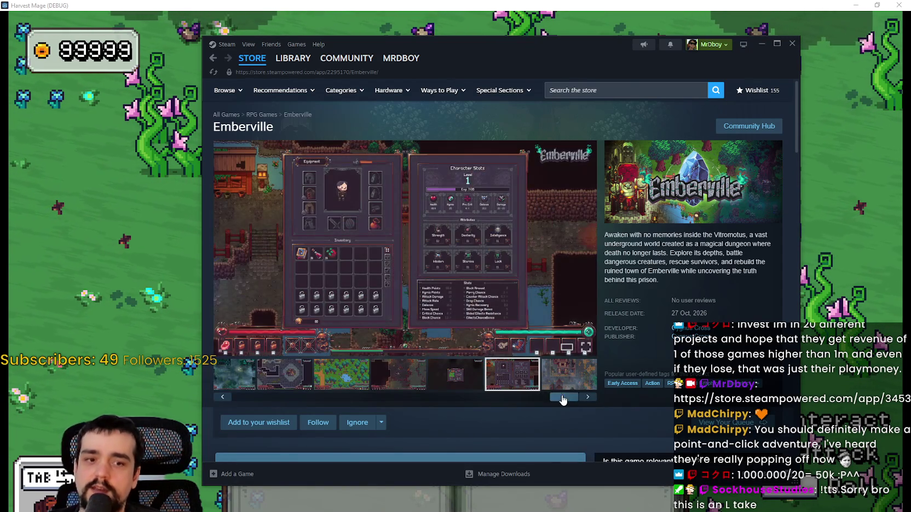
left_click_drag(561, 397, 379, 397)
left_click(280, 378)
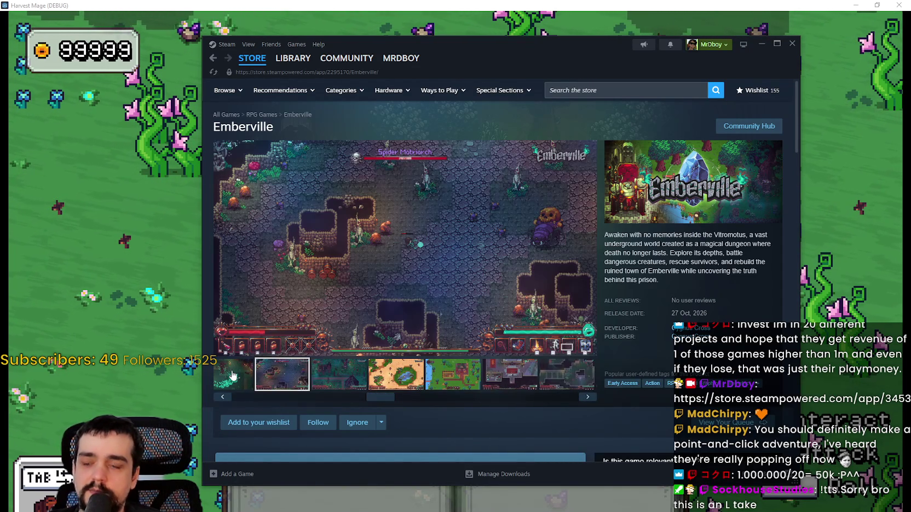
left_click(421, 383)
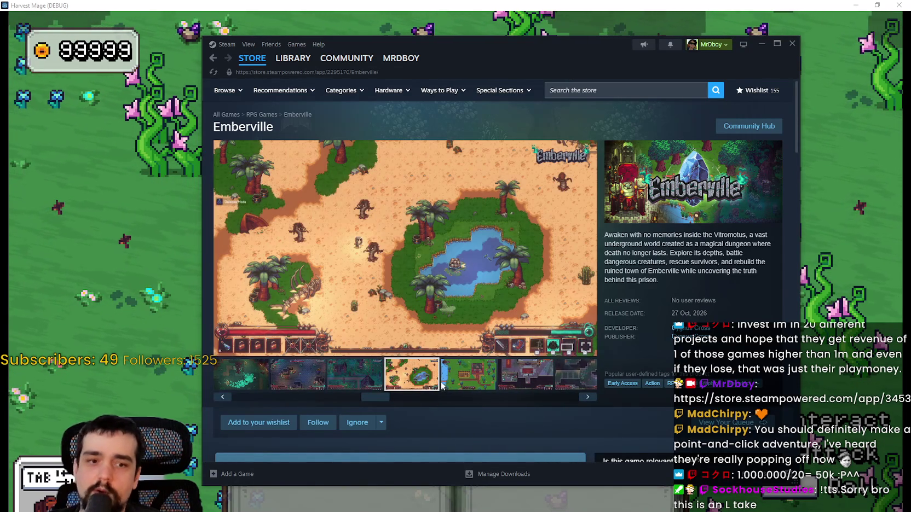
scroll(618, 311, "down", 1)
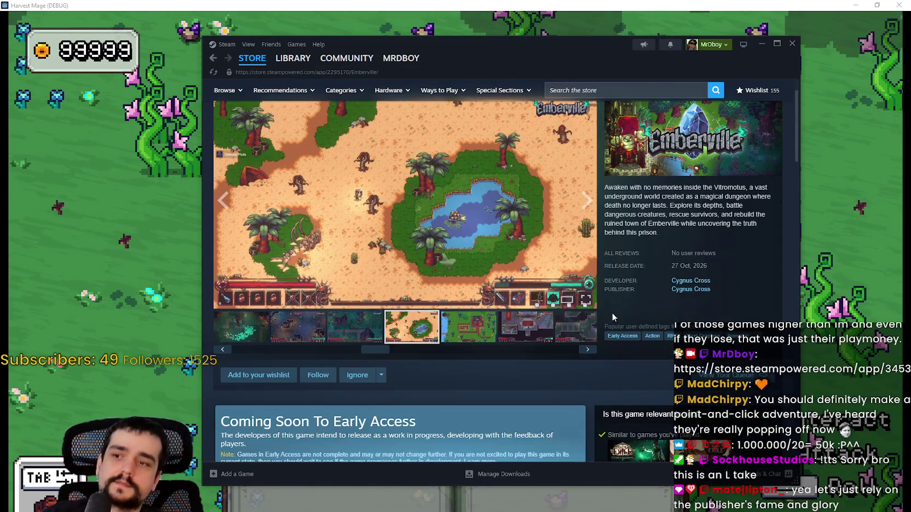
scroll(609, 317, "up", 1)
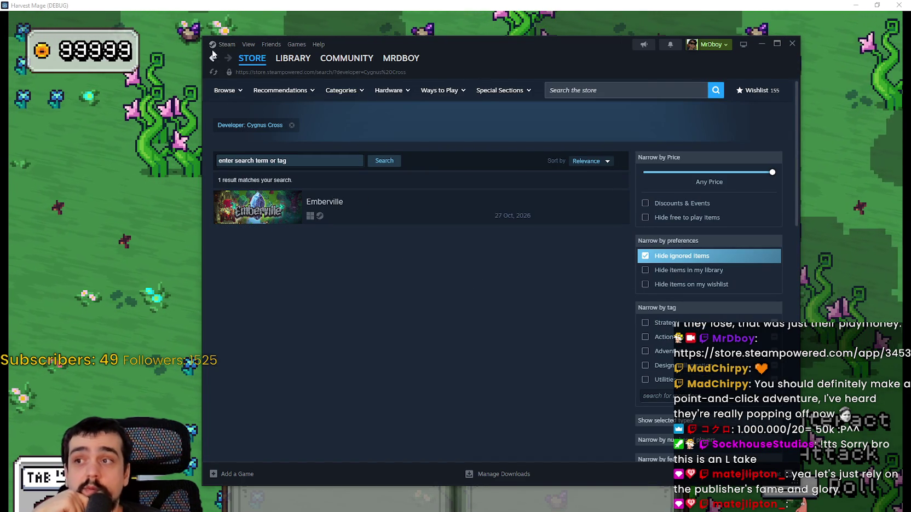
Step: Go back to the Emberville store page
left_click(224, 45)
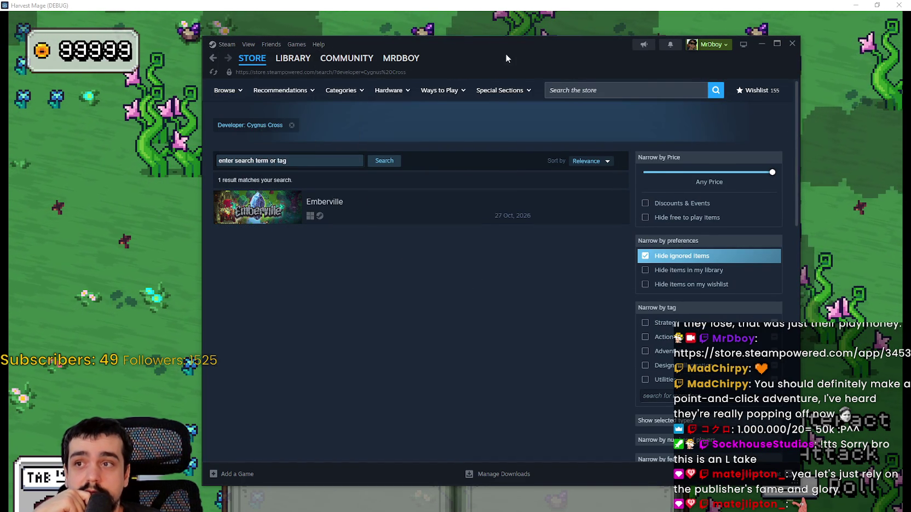
left_click(547, 208)
scroll(421, 352, "down", 5)
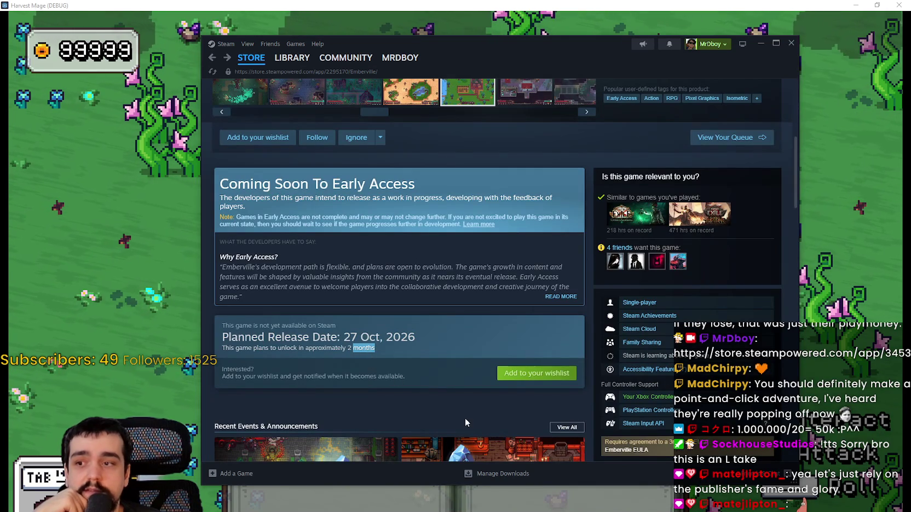
scroll(464, 413, "up", 3)
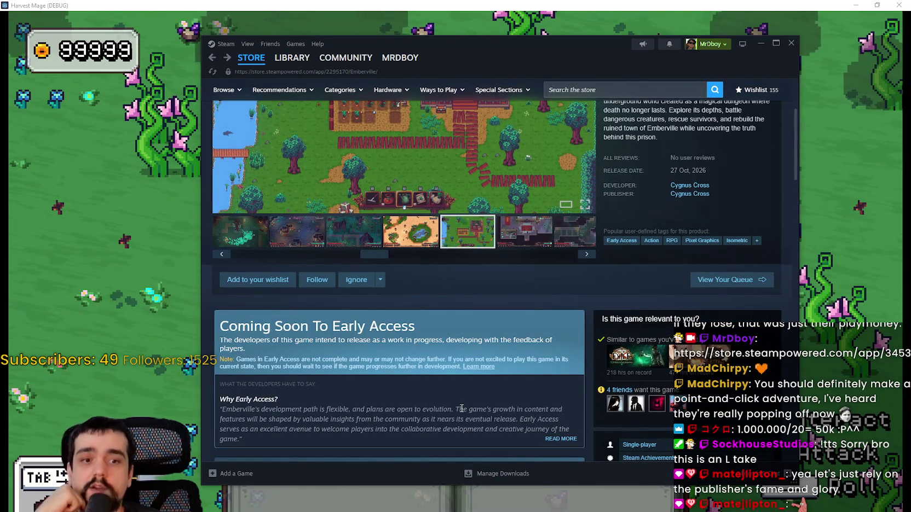
scroll(462, 408, "up", 3)
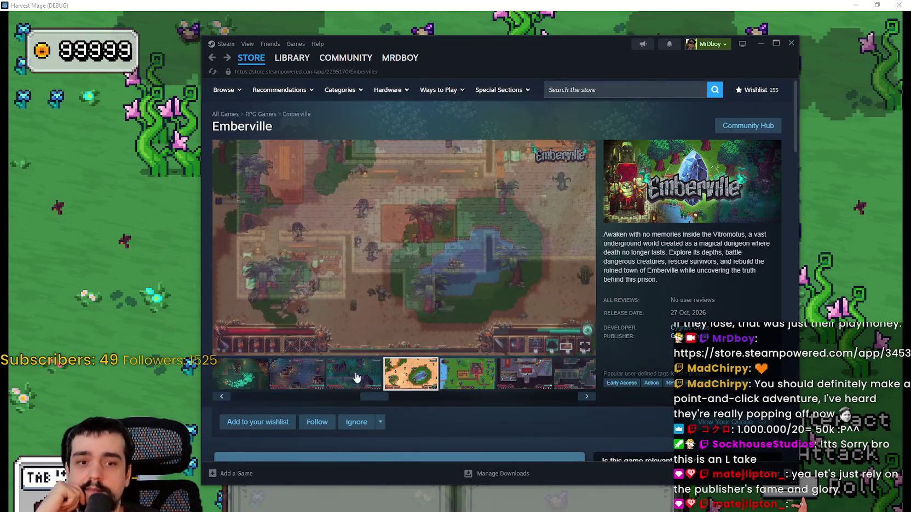
Step: Flip between Emberville's river-forest and village combat screenshots
left_click_drag(383, 396, 267, 393)
left_click(310, 378)
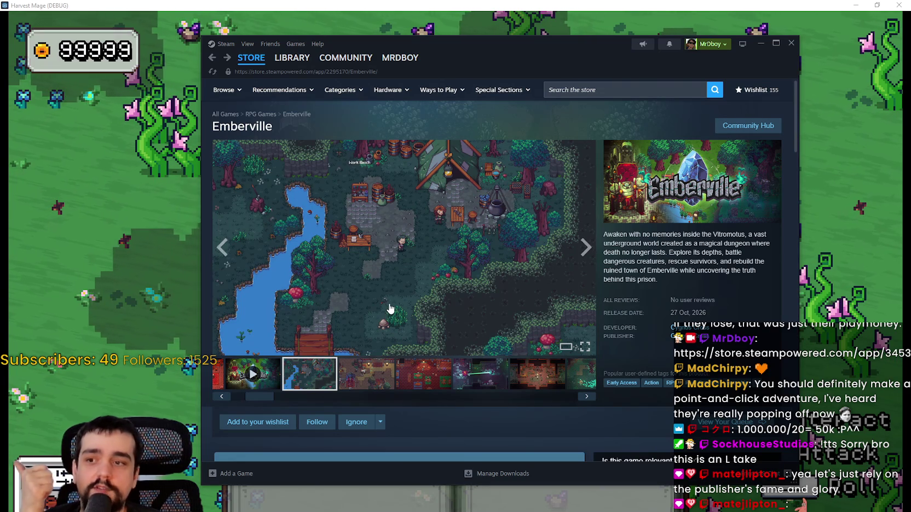
left_click(357, 372)
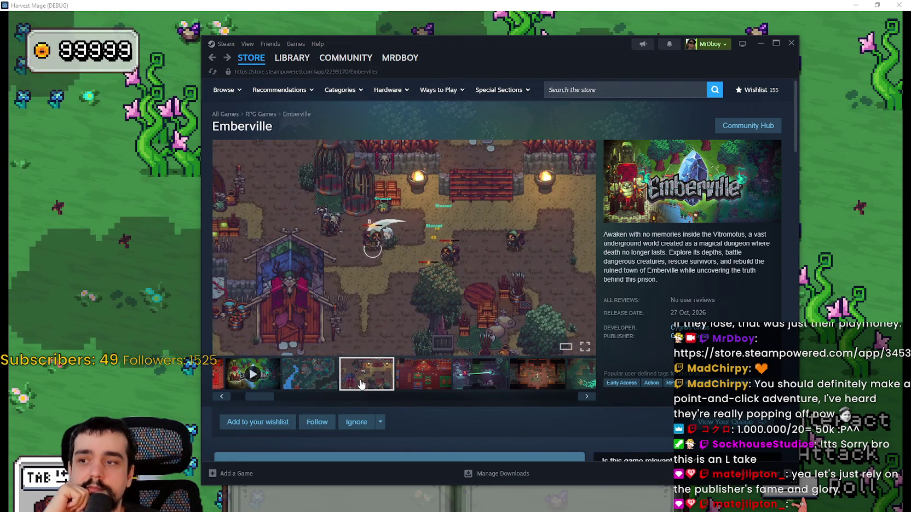
left_click(300, 389)
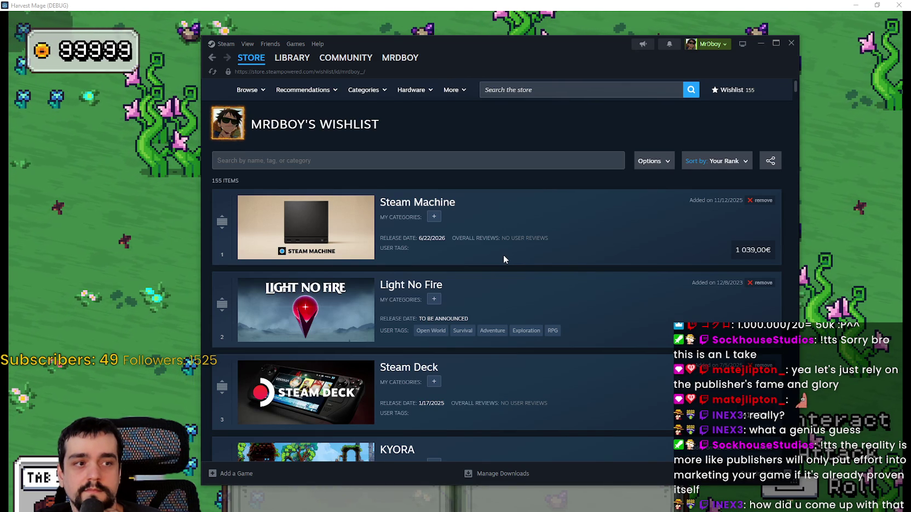
scroll(579, 294, "down", 1)
scroll(578, 293, "down", 10)
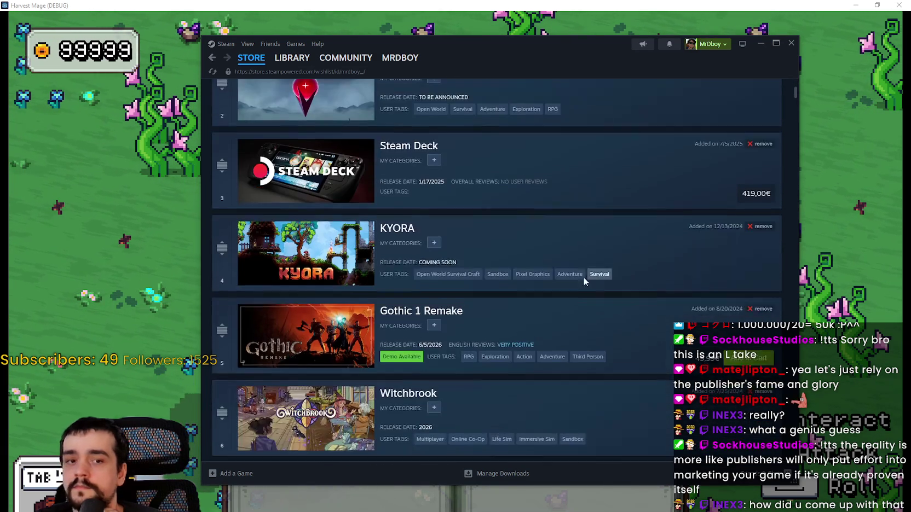
scroll(439, 283, "down", 6)
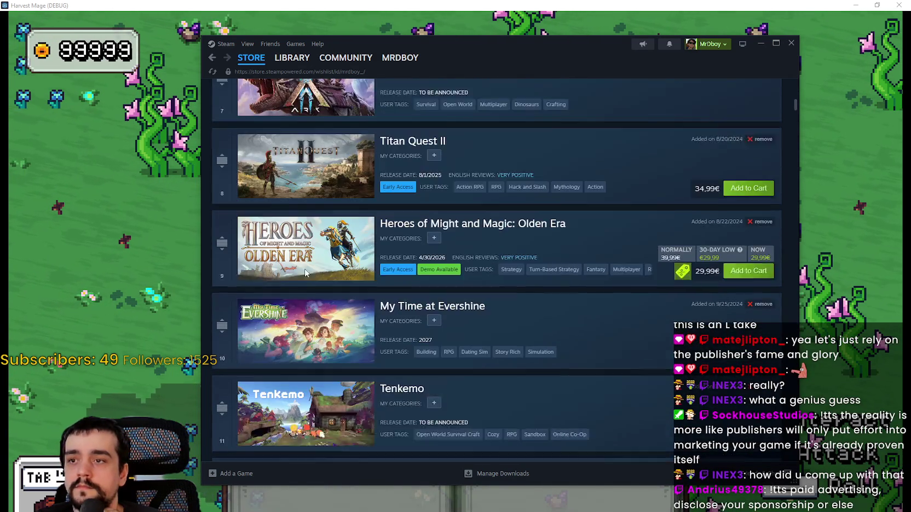
scroll(272, 253, "down", 5)
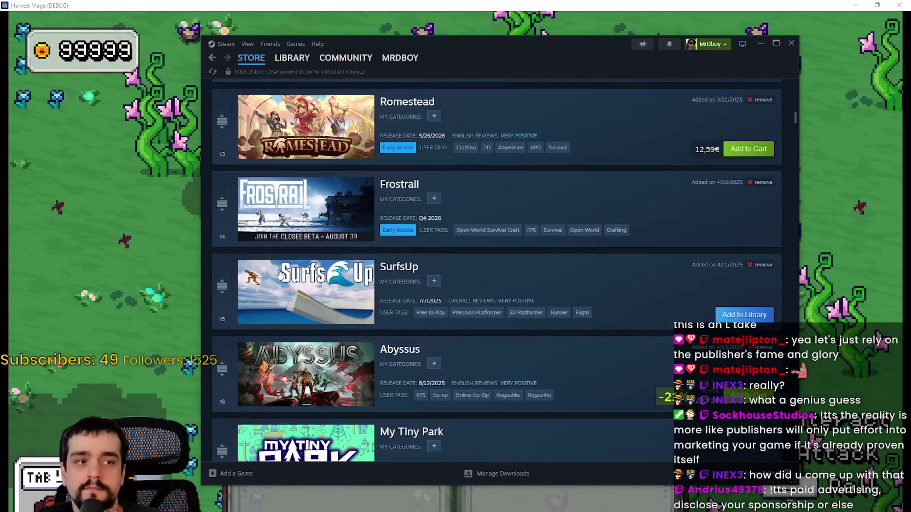
scroll(296, 290, "down", 3)
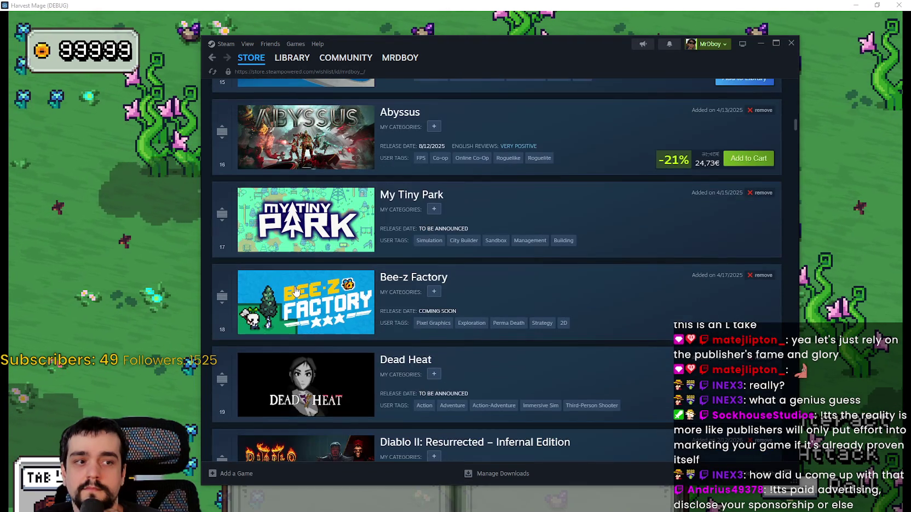
scroll(310, 282, "down", 5)
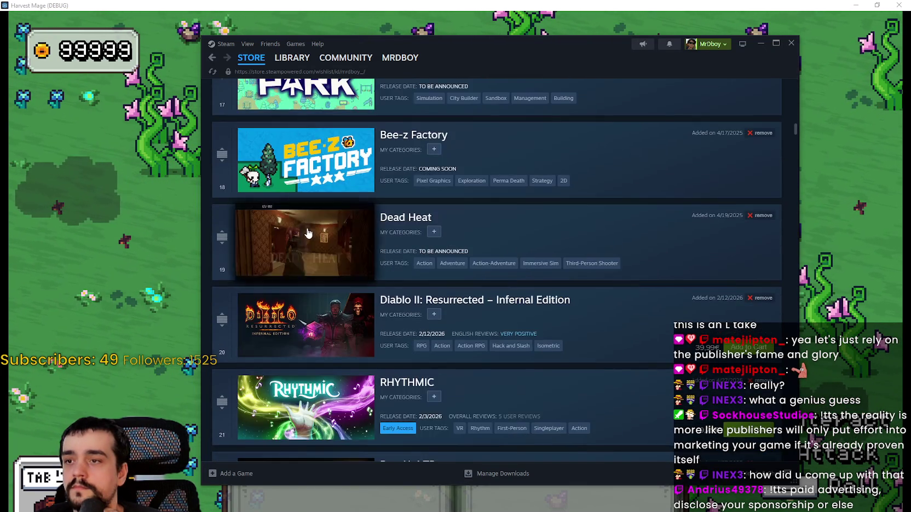
scroll(325, 265, "down", 3)
scroll(321, 250, "down", 4)
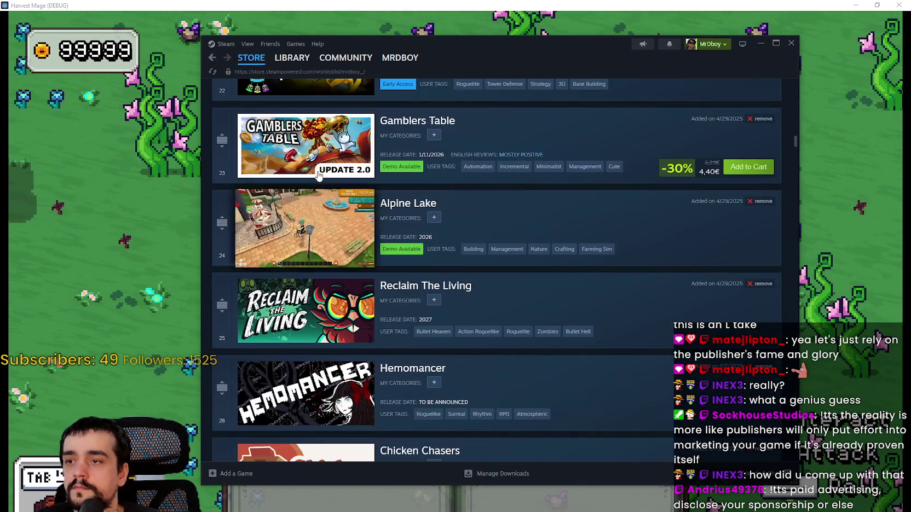
scroll(323, 181, "down", 2)
scroll(334, 180, "down", 4)
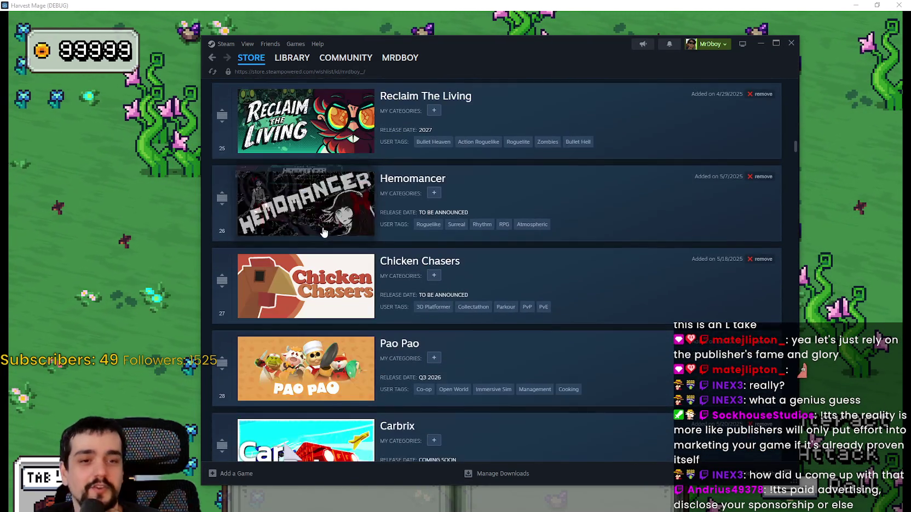
scroll(283, 257, "down", 4)
scroll(283, 257, "down", 2)
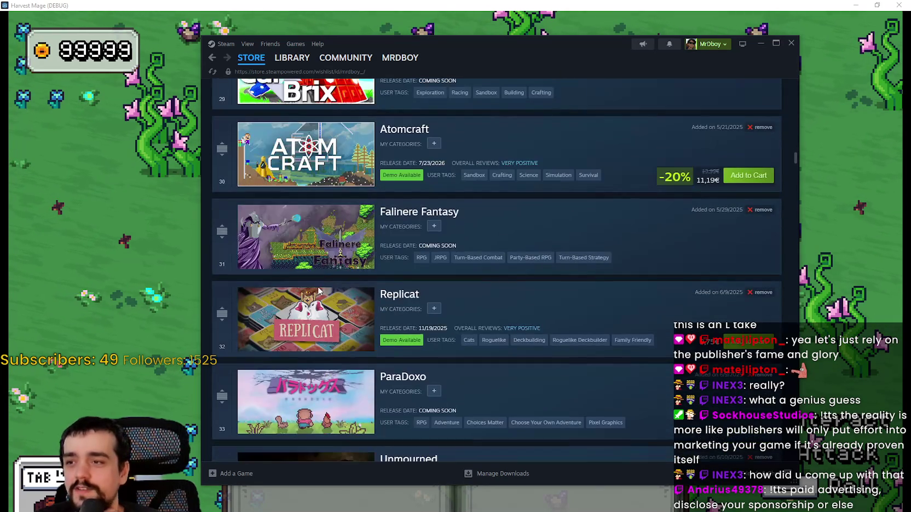
scroll(296, 302, "down", 5)
scroll(302, 327, "down", 6)
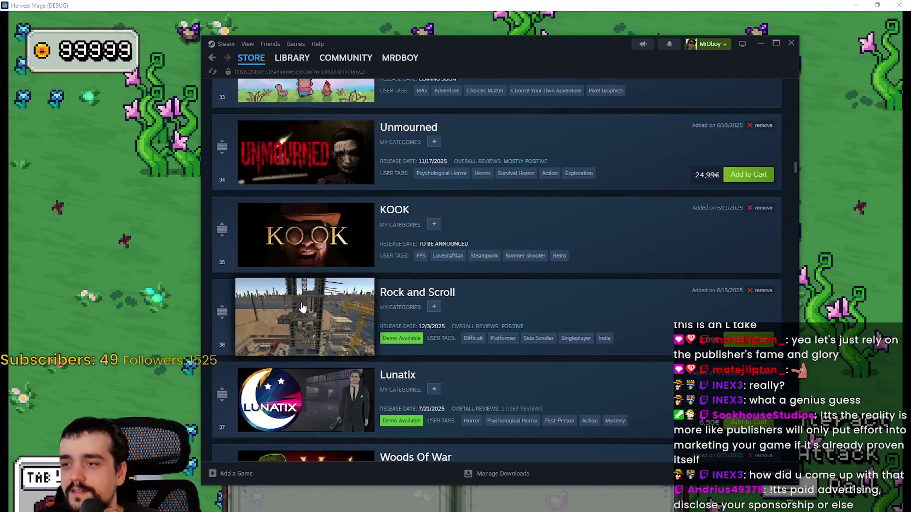
scroll(303, 309, "down", 4)
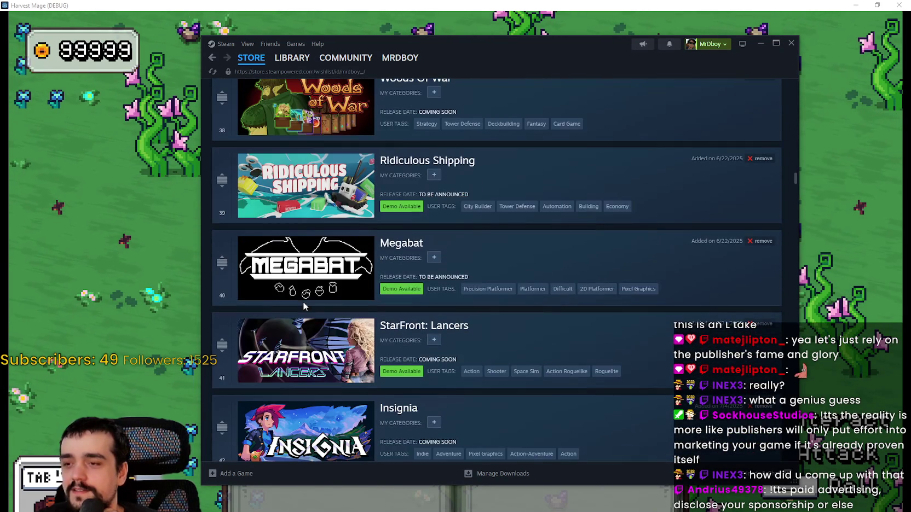
scroll(317, 340, "down", 2)
scroll(325, 358, "down", 3)
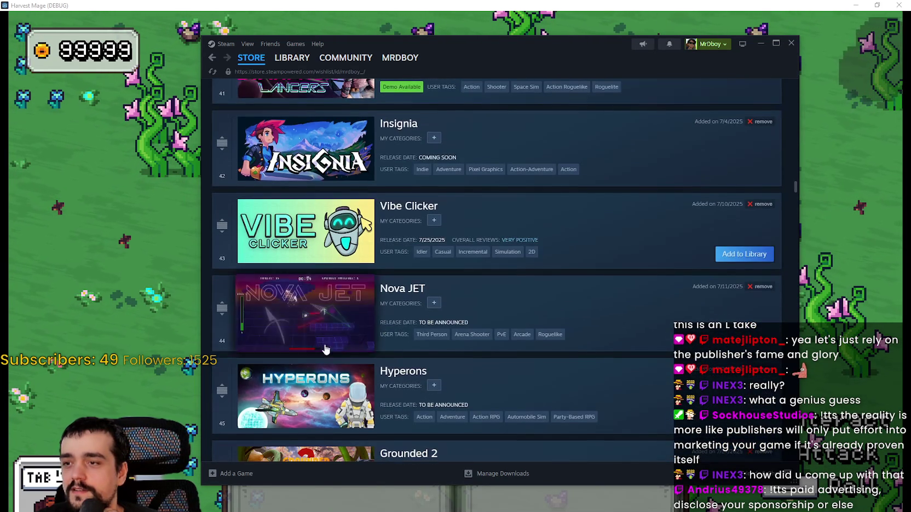
scroll(323, 295, "down", 6)
scroll(323, 294, "down", 5)
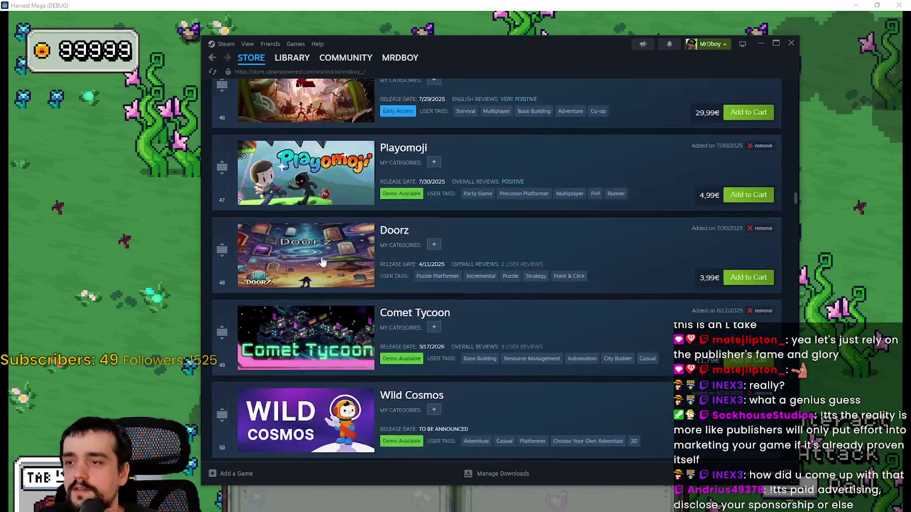
scroll(307, 307, "down", 2)
scroll(307, 307, "down", 4)
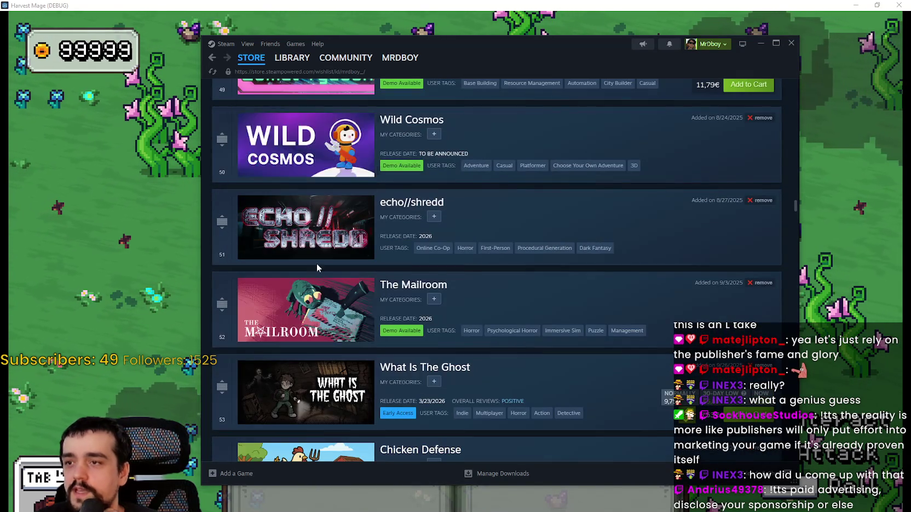
scroll(345, 328, "down", 2)
scroll(347, 329, "down", 12)
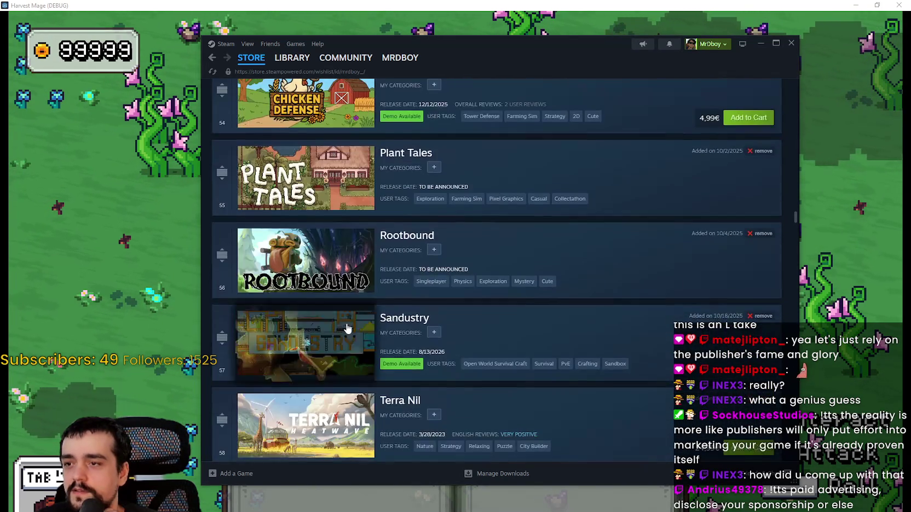
scroll(350, 308, "down", 10)
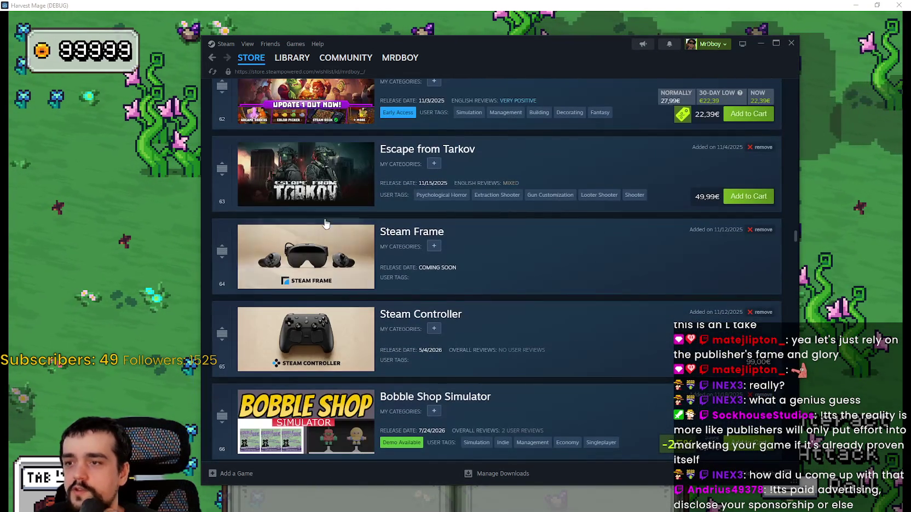
scroll(336, 303, "down", 7)
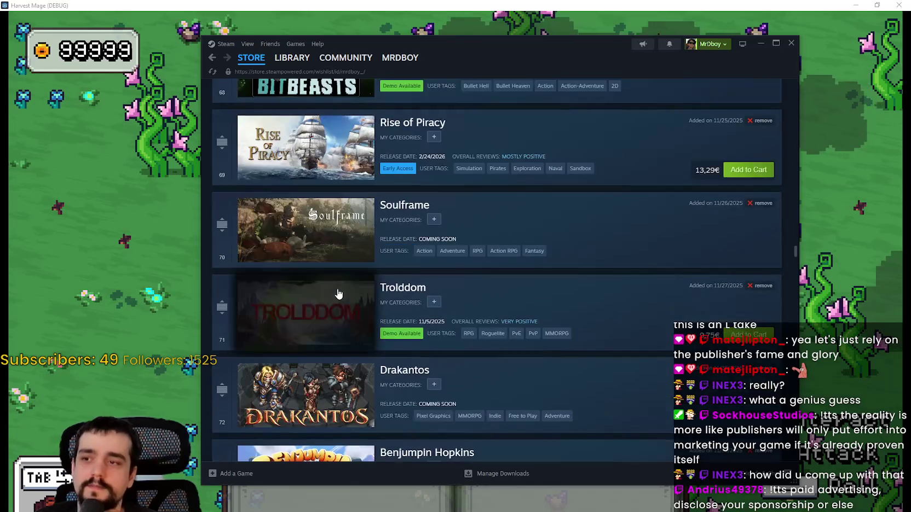
scroll(336, 294, "down", 8)
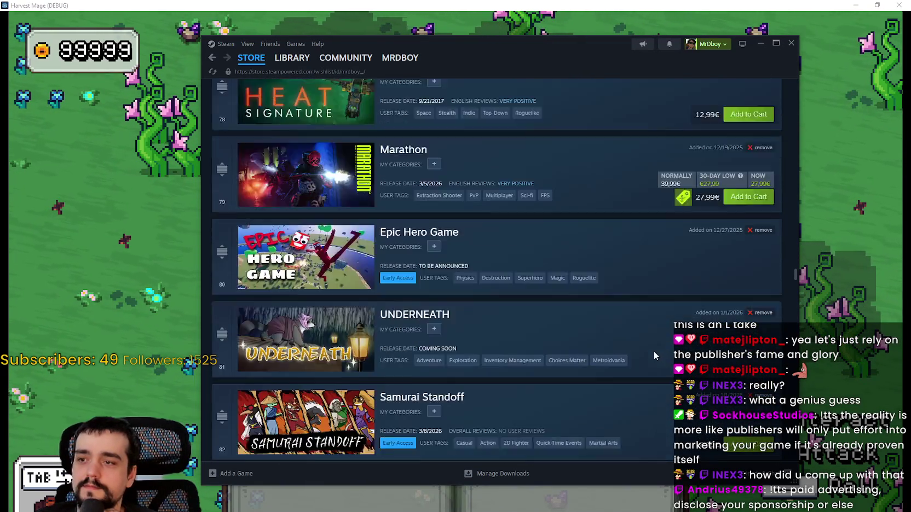
scroll(653, 351, "down", 11)
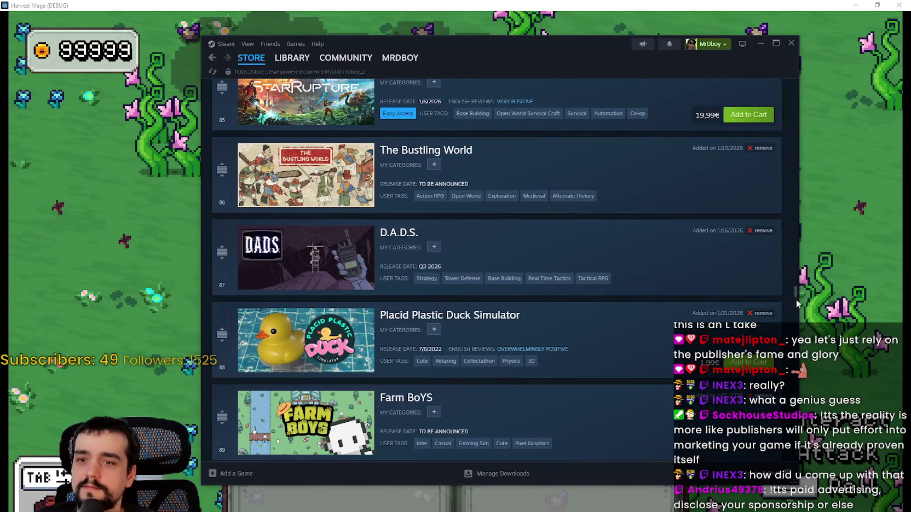
left_click_drag(798, 300, 798, 302)
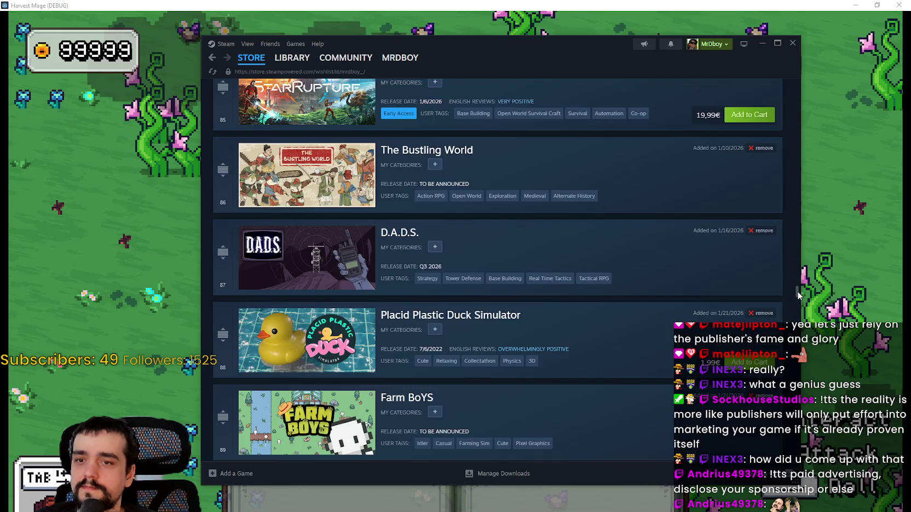
scroll(799, 296, "down", 20)
scroll(798, 296, "down", 8)
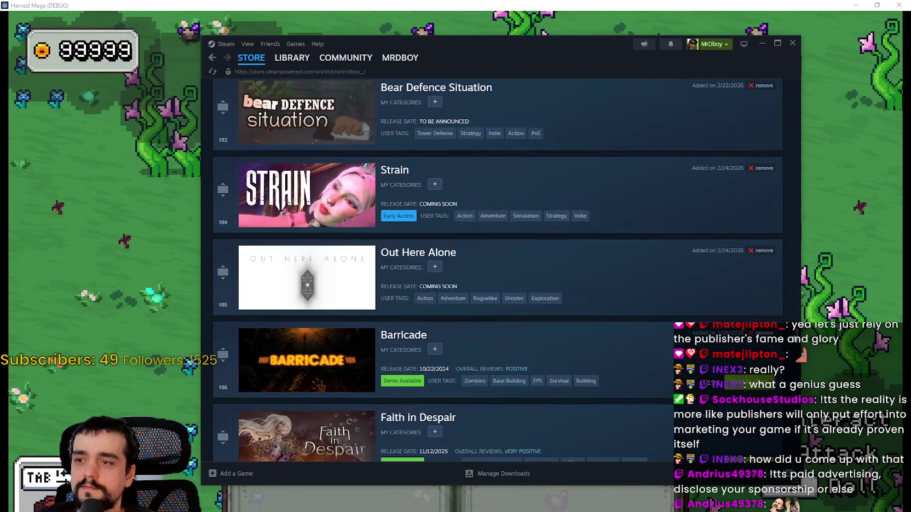
scroll(796, 388, "down", 20)
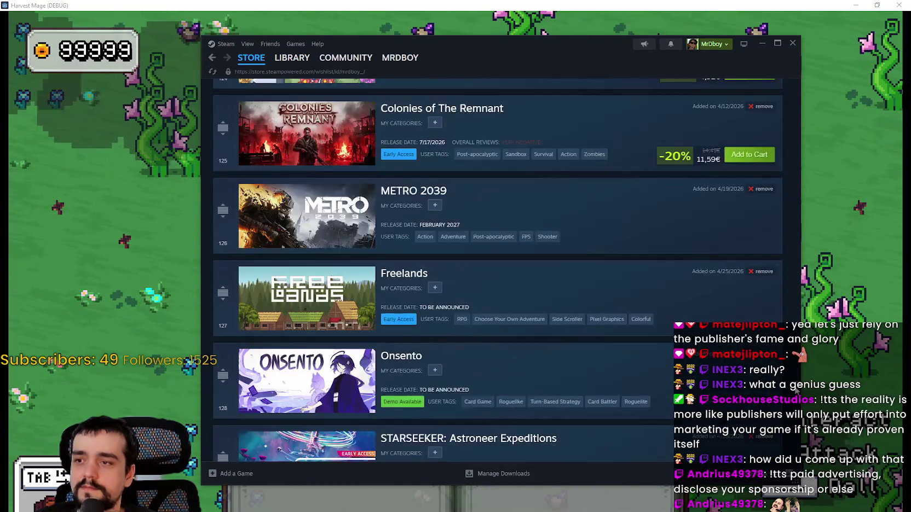
scroll(796, 389, "down", 20)
scroll(797, 389, "down", 1)
scroll(797, 436, "down", 5)
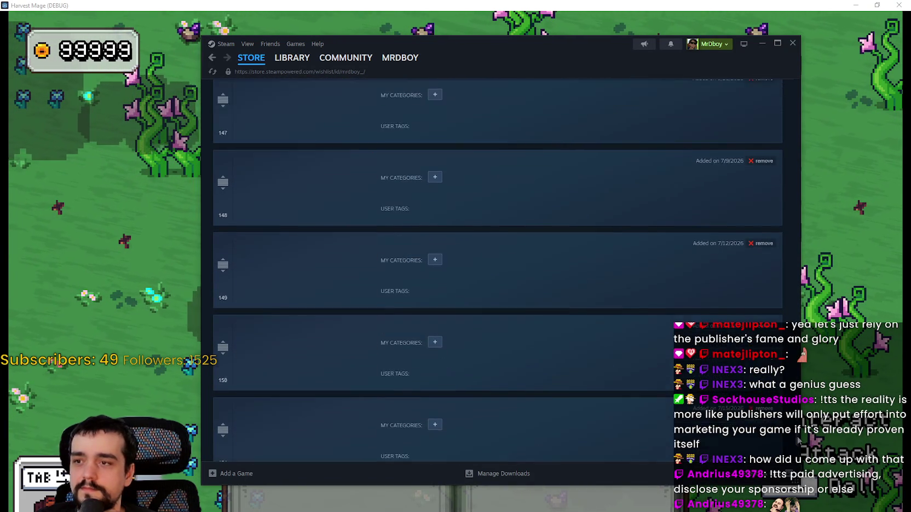
scroll(797, 436, "down", 3)
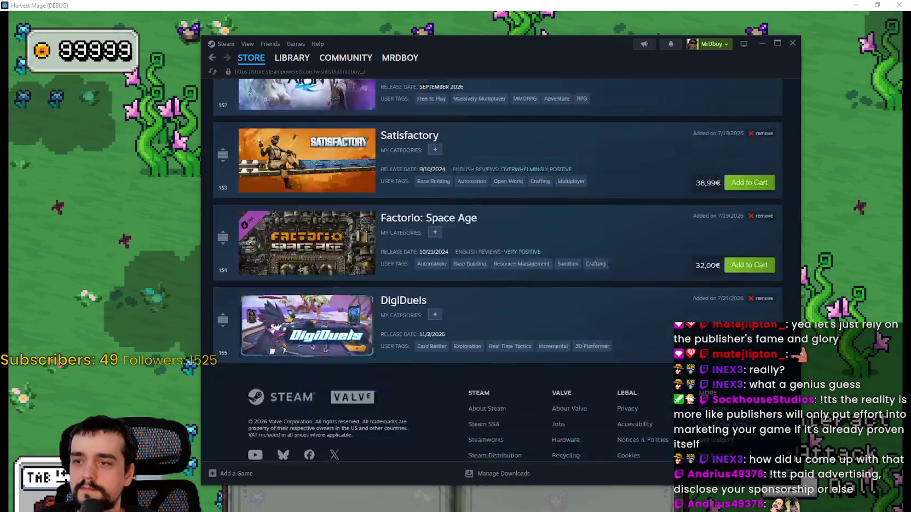
scroll(797, 438, "up", 3)
scroll(796, 436, "up", 7)
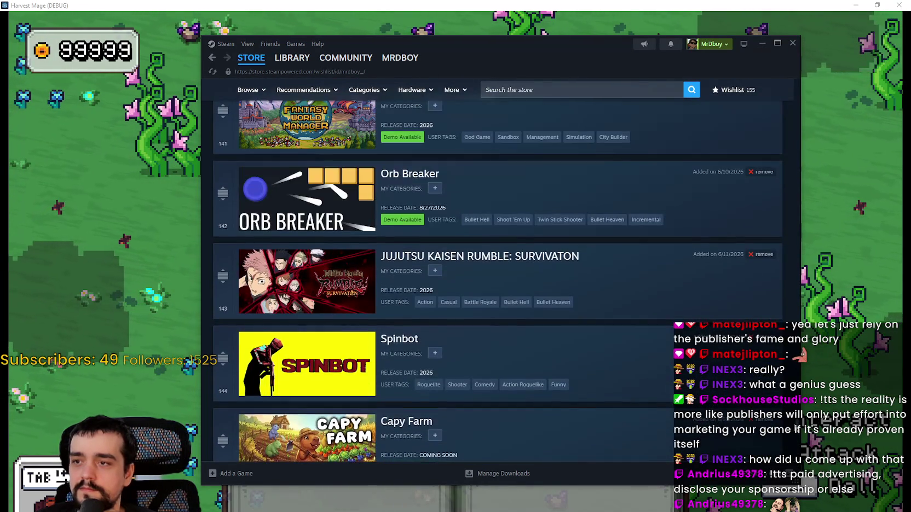
scroll(789, 406, "up", 5)
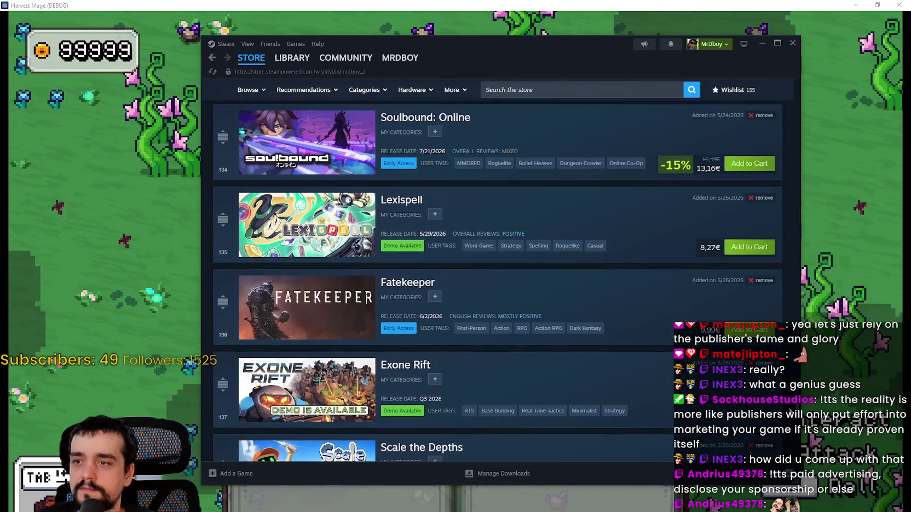
scroll(789, 406, "up", 5)
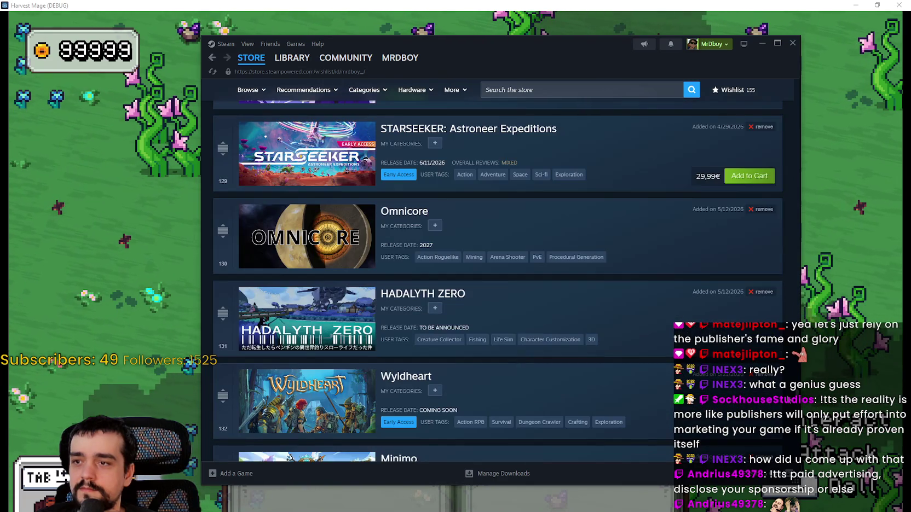
scroll(786, 392, "up", 20)
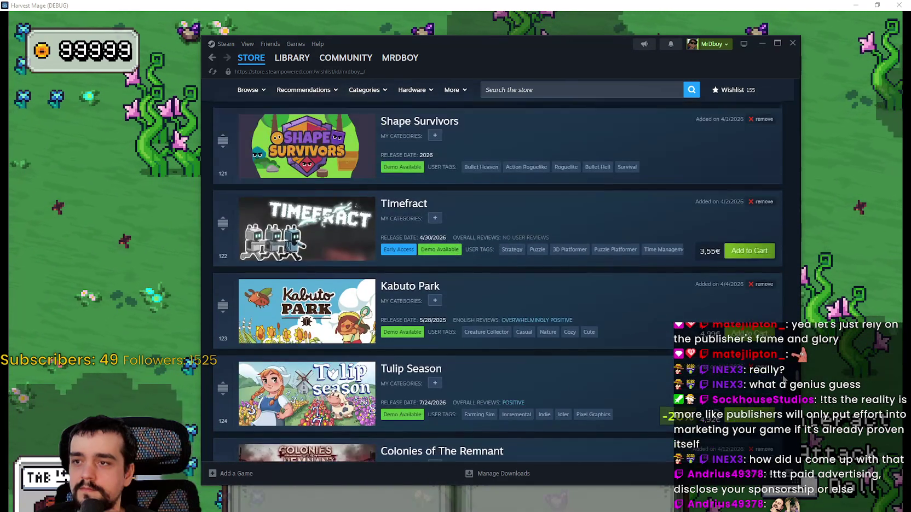
left_click_drag(802, 107, 807, 89)
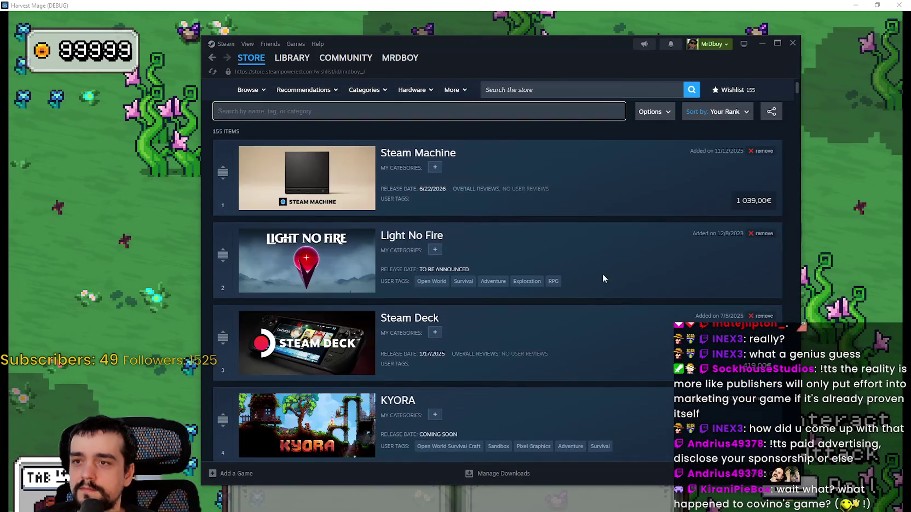
left_click(715, 161)
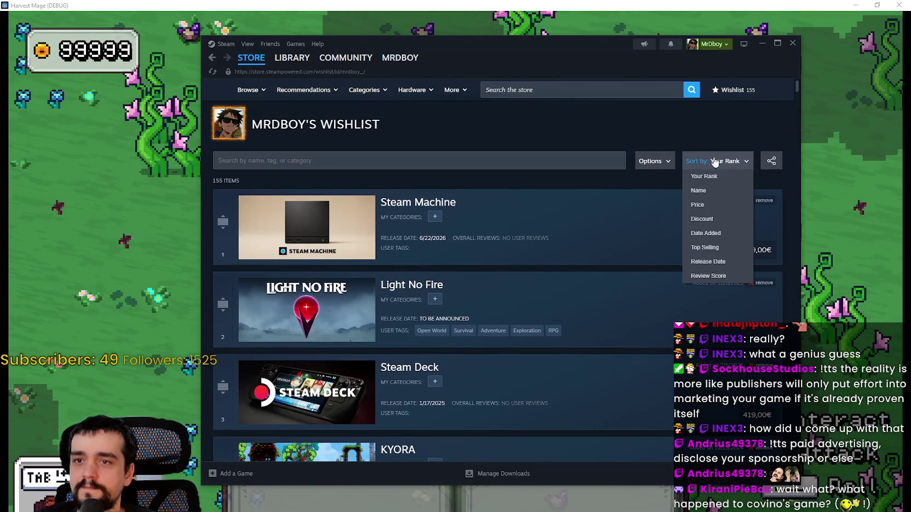
Step: Sort the wishlist by Date Added and open the Astro Yoinkers store page
left_click(714, 238)
scroll(474, 378, "down", 7)
scroll(480, 373, "down", 5)
scroll(481, 364, "up", 6)
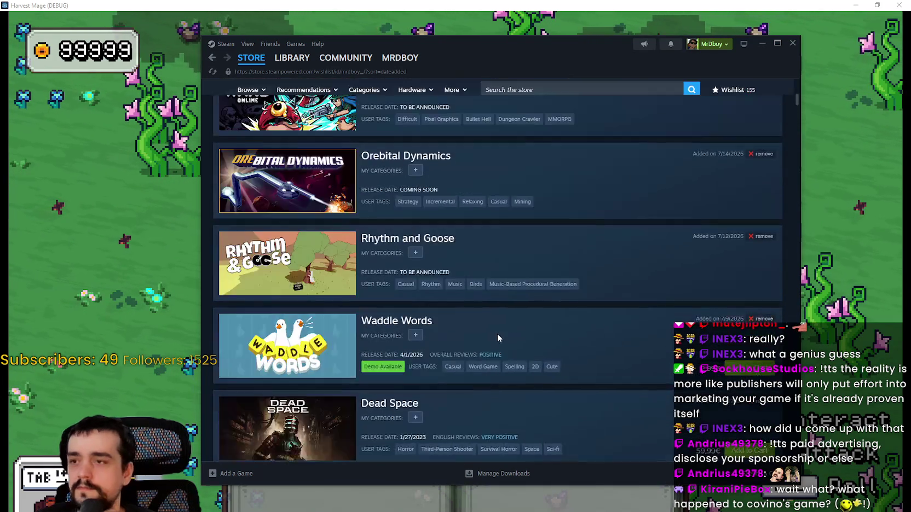
scroll(498, 336, "up", 5)
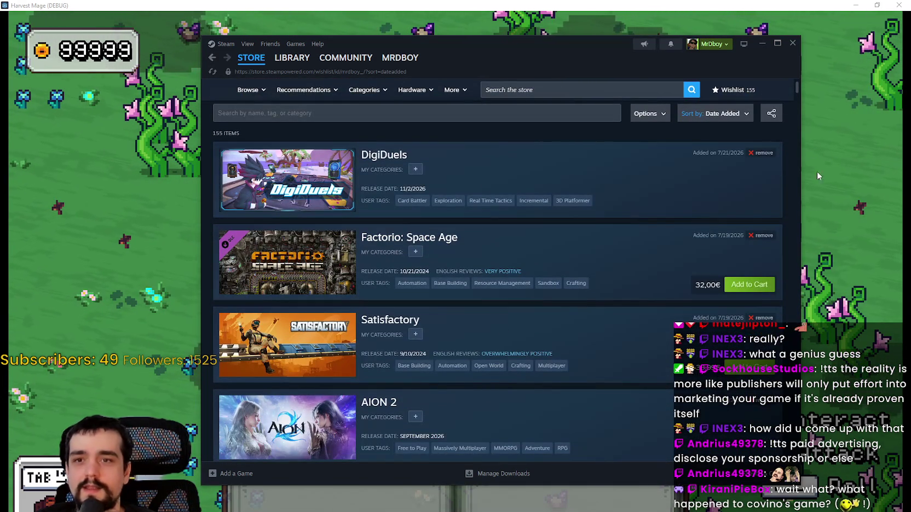
left_click_drag(797, 86, 823, 183)
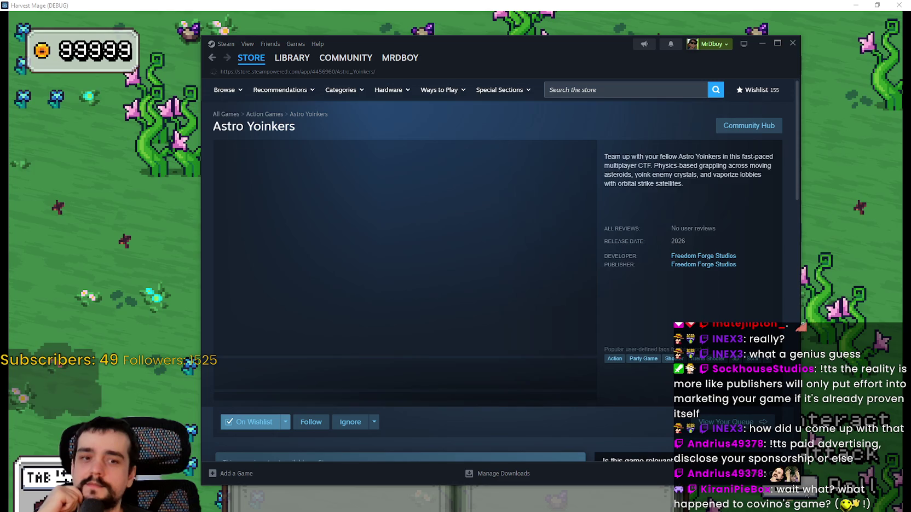
Step: Copy the Astro Yoinkers store page's web address
scroll(431, 405, "down", 3)
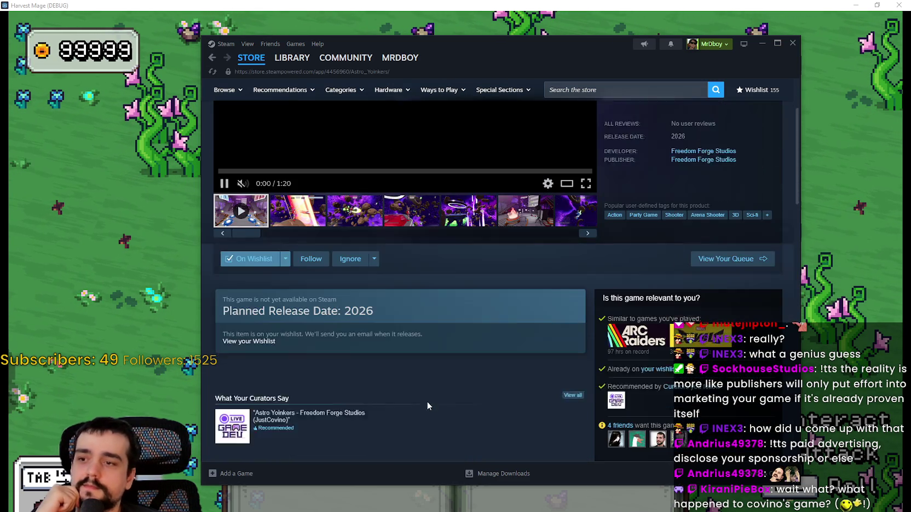
scroll(433, 403, "up", 3)
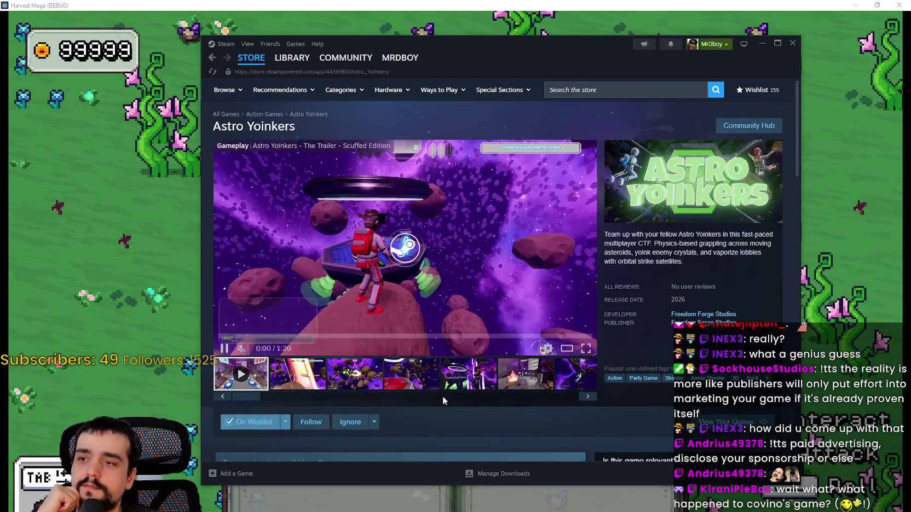
right_click(738, 250)
left_click(764, 304)
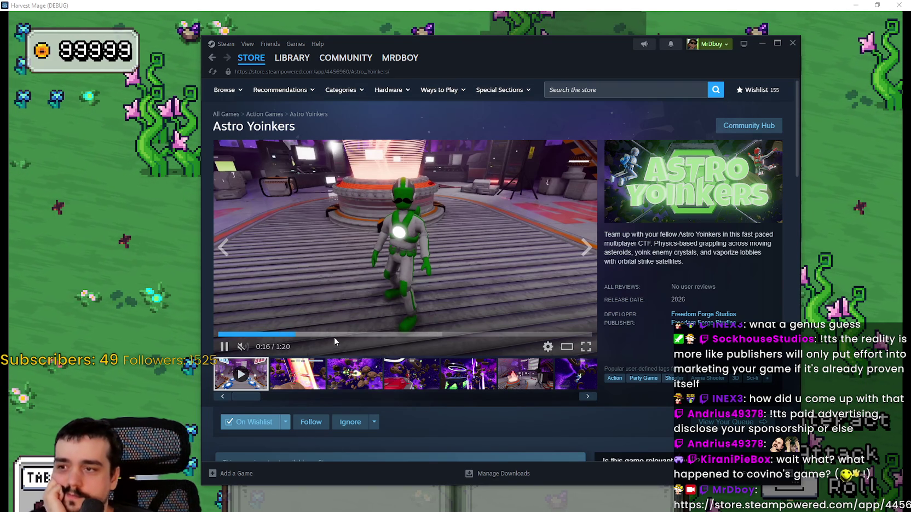
Step: Skip the trailer ahead to 0:25, 0:45 and about 1:03, with volume at maximum
left_click(336, 334)
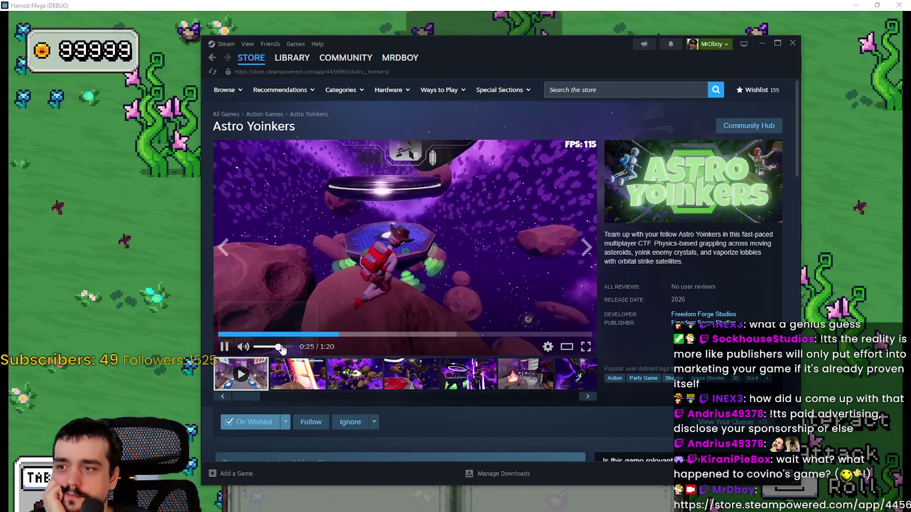
left_click_drag(278, 347, 310, 352)
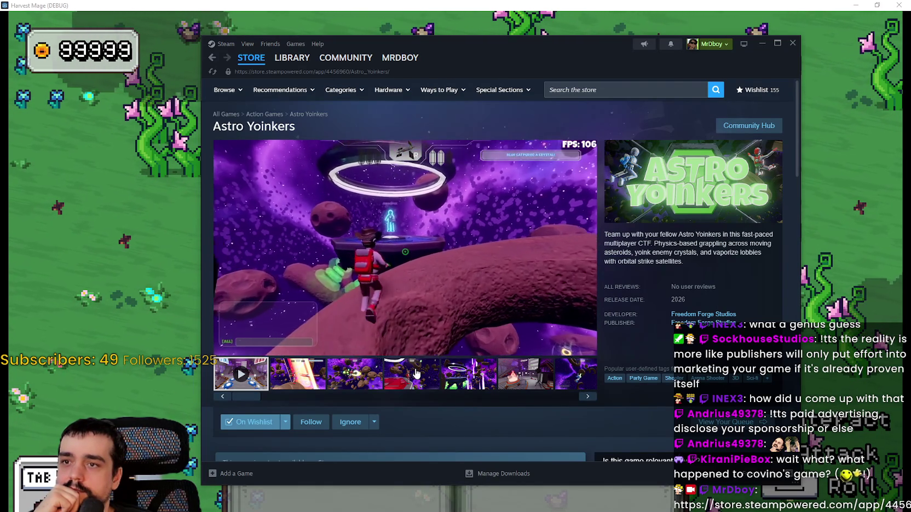
mouse_move(405, 350)
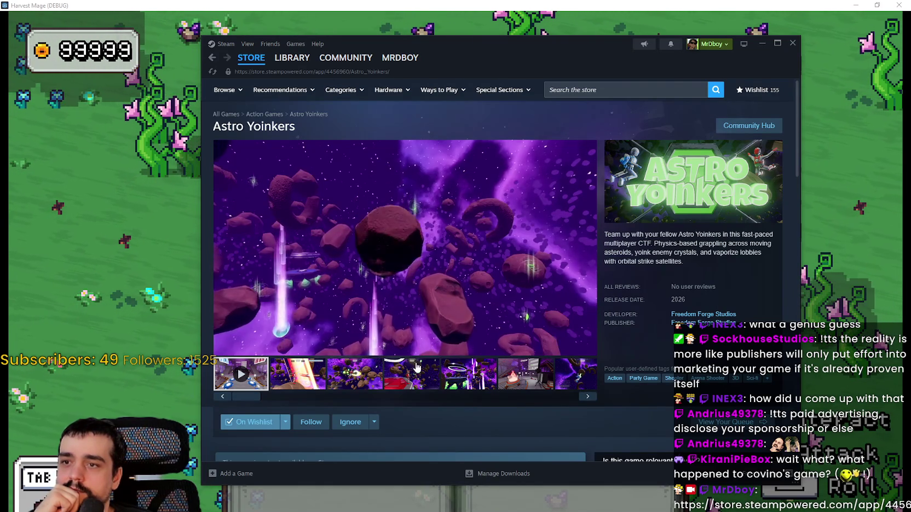
left_click(430, 335)
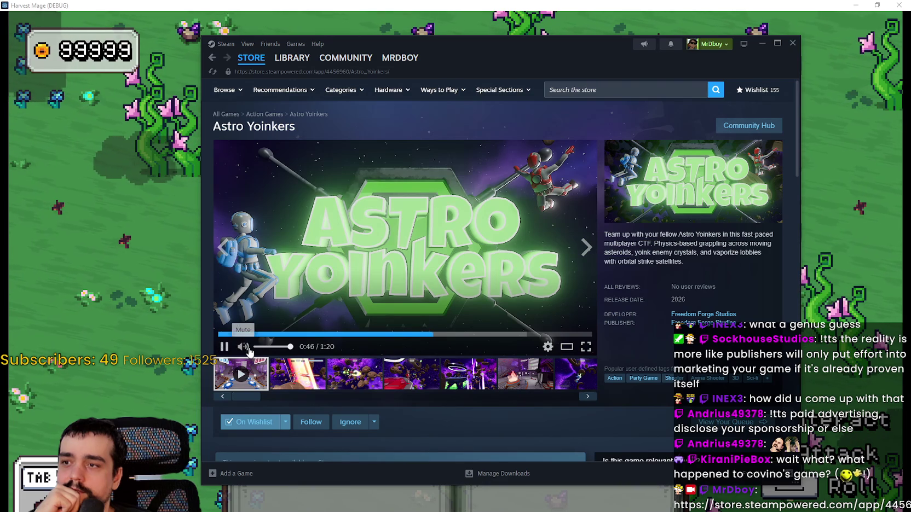
left_click(515, 334)
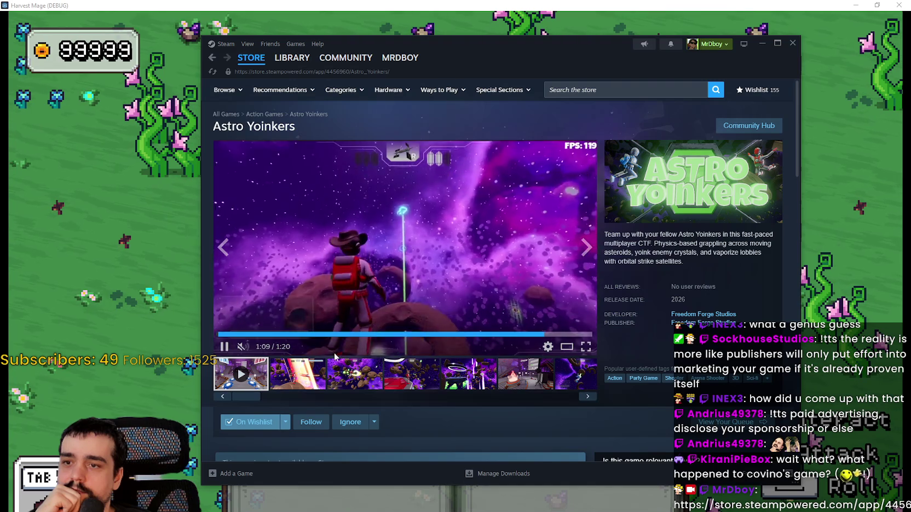
Step: Step through the Astro Yoinkers screenshots up to the seventh one
left_click(354, 378)
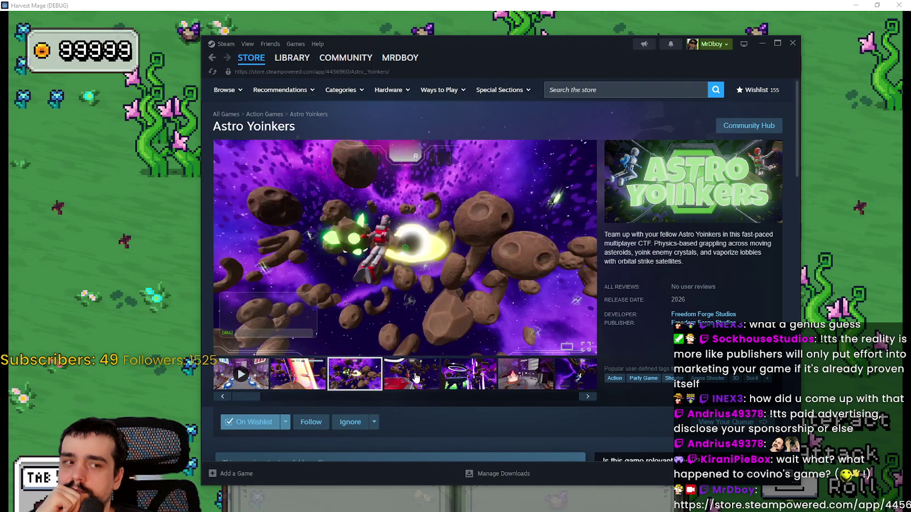
left_click(412, 378)
left_click(464, 379)
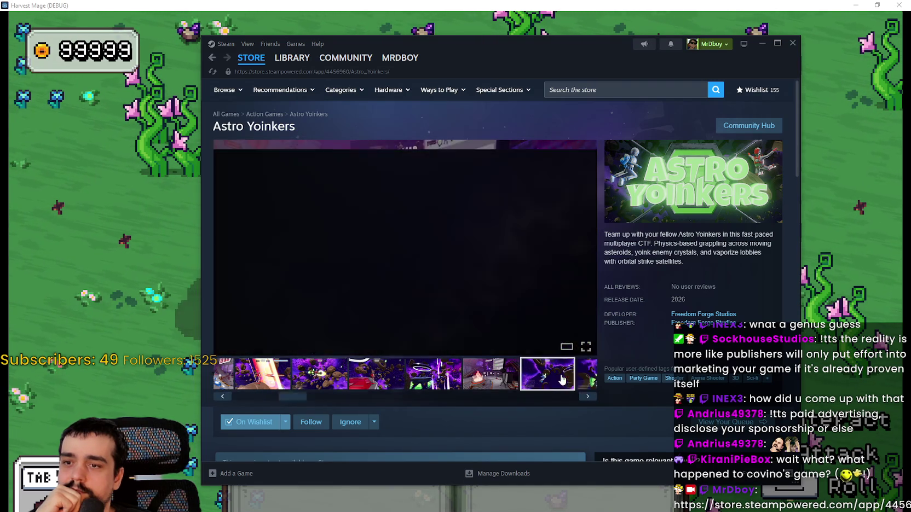
left_click(572, 378)
scroll(531, 386, "down", 10)
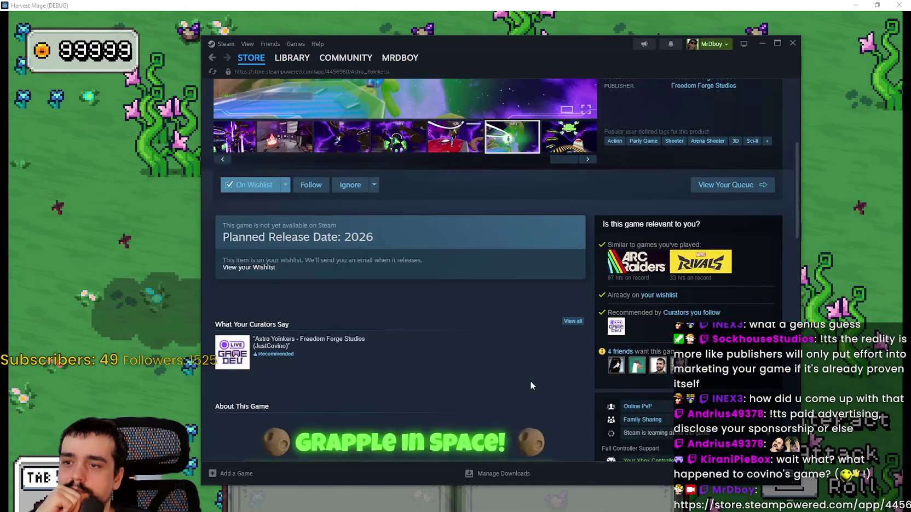
scroll(531, 381, "down", 4)
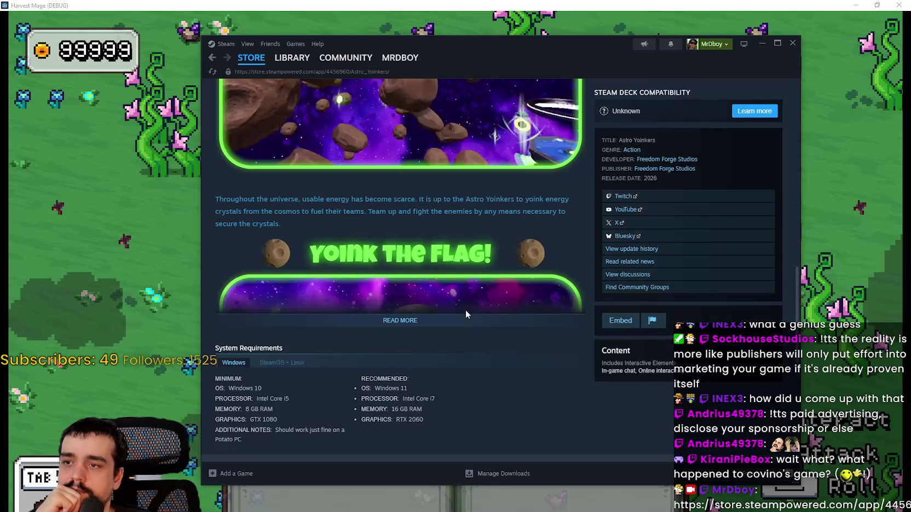
scroll(519, 390, "down", 3)
scroll(516, 382, "down", 8)
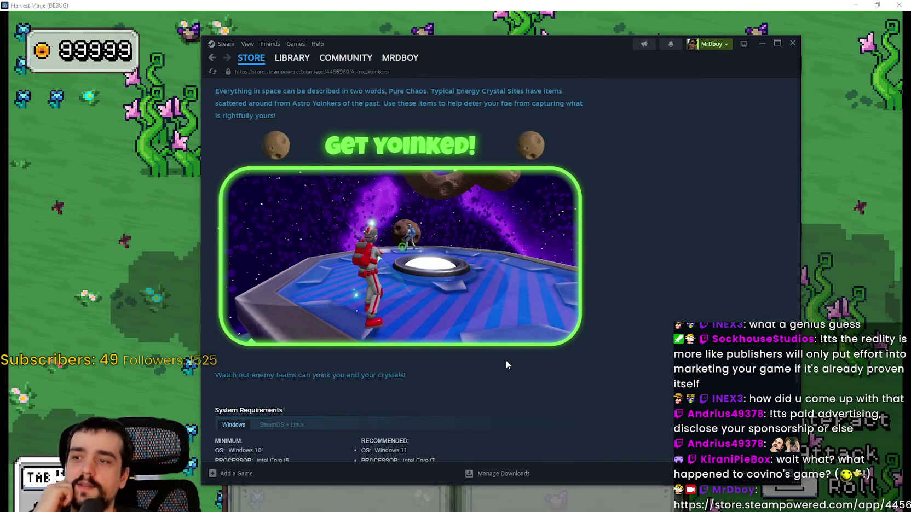
scroll(507, 350, "up", 3)
scroll(593, 362, "up", 2)
scroll(570, 365, "up", 8)
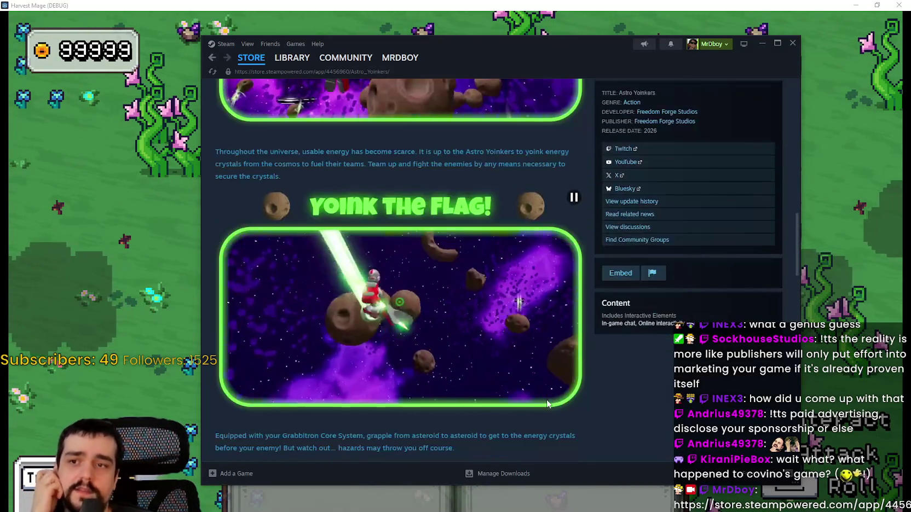
scroll(552, 395, "up", 10)
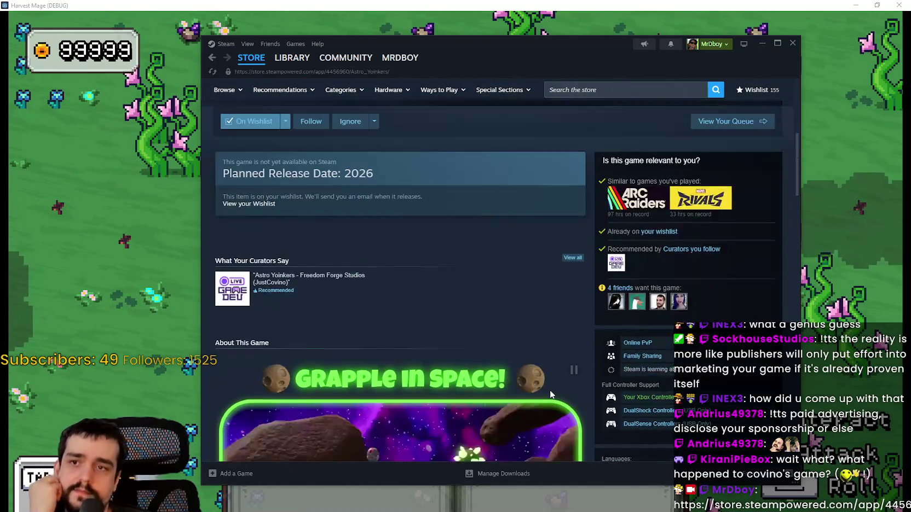
scroll(550, 391, "up", 4)
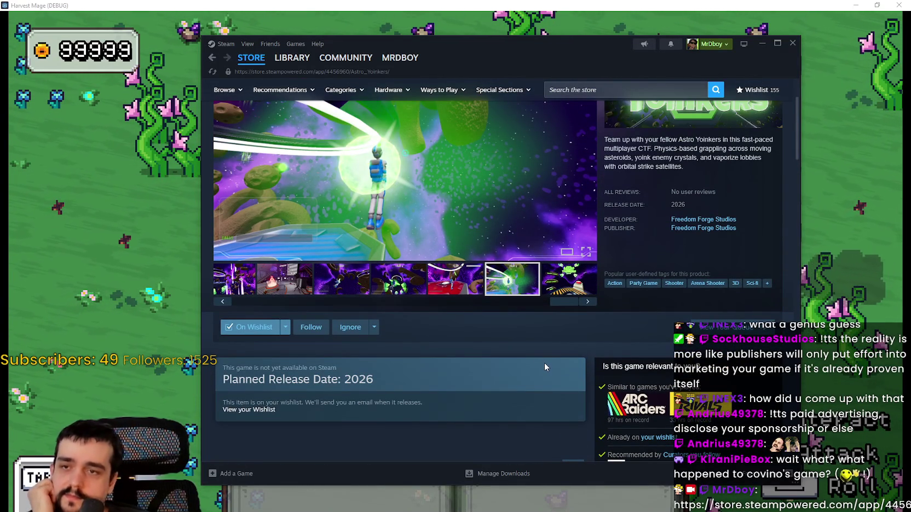
scroll(541, 378, "up", 2)
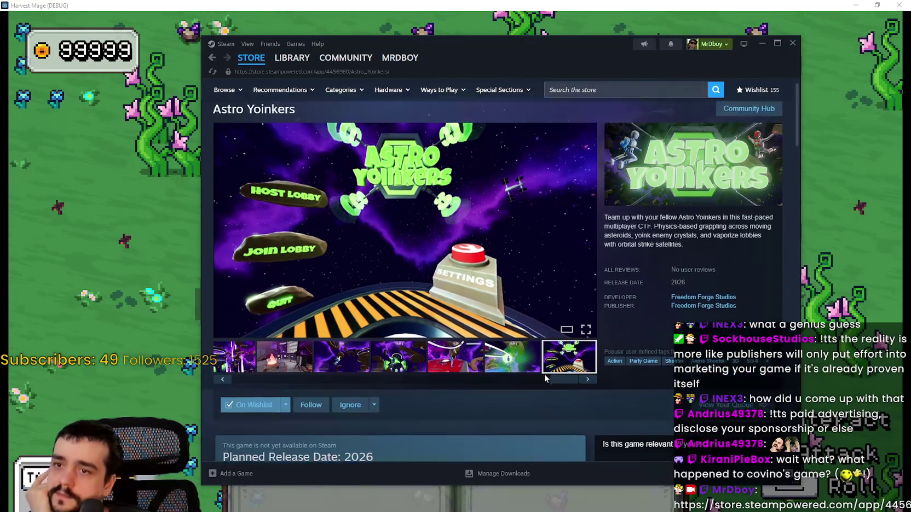
scroll(545, 376, "up", 1)
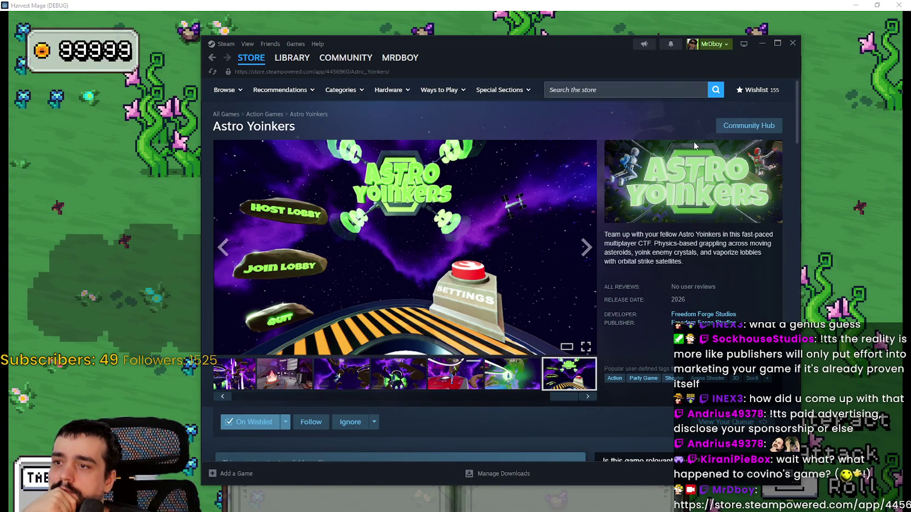
left_click(729, 127)
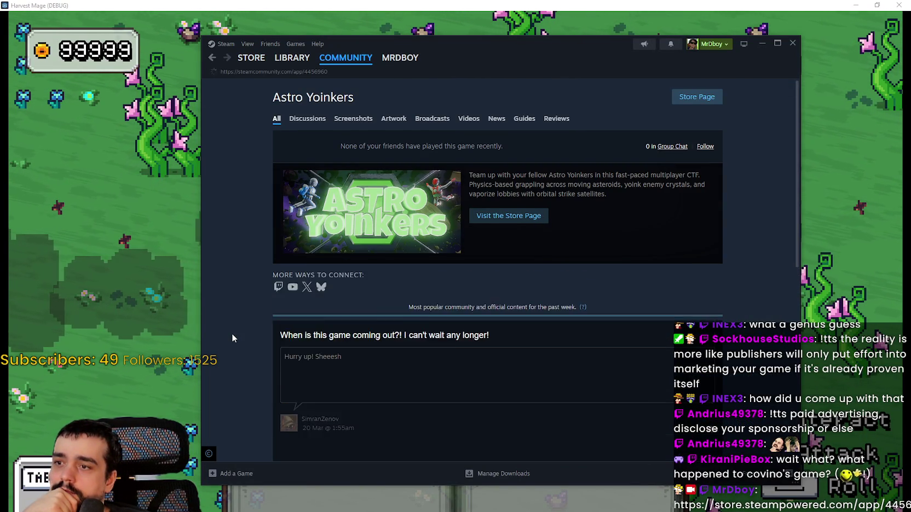
Step: Scroll through the Astro Yoinkers community hub discussions
scroll(233, 337, "down", 3)
scroll(235, 338, "down", 3)
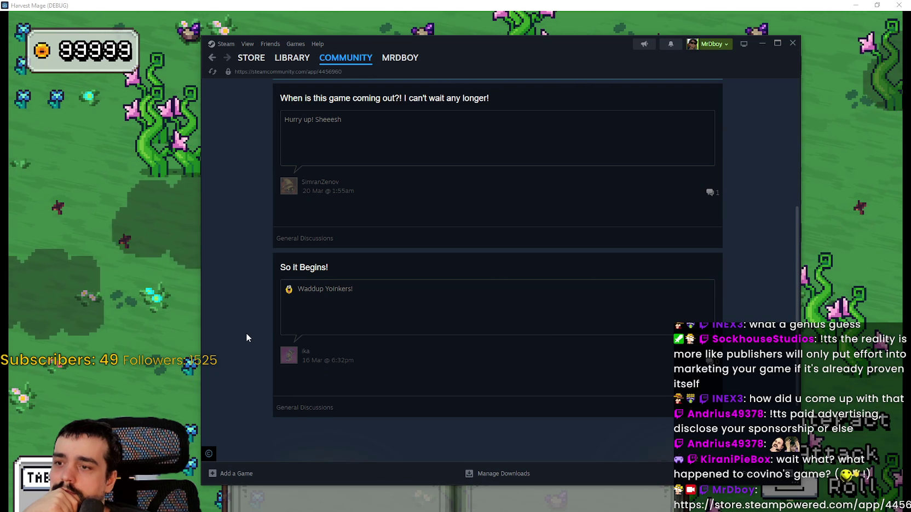
scroll(247, 338, "down", 1)
scroll(248, 333, "up", 5)
Step: Return to the Astro Yoinkers store page, pause its trailer, and switch back to Harvest Mage
left_click(696, 97)
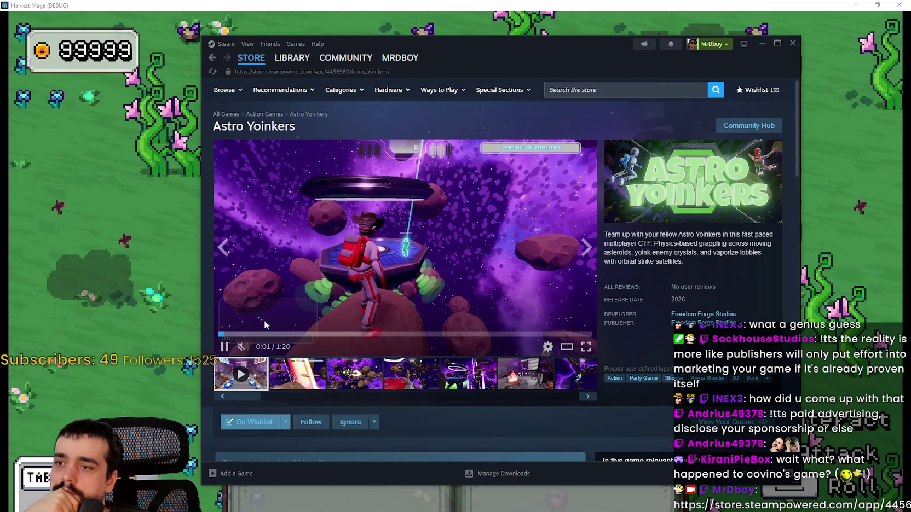
left_click(285, 271)
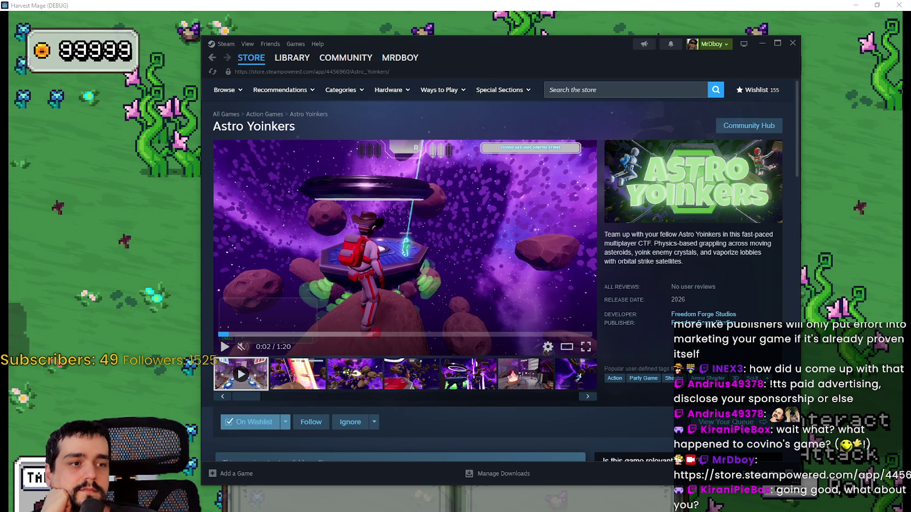
left_click(64, 333)
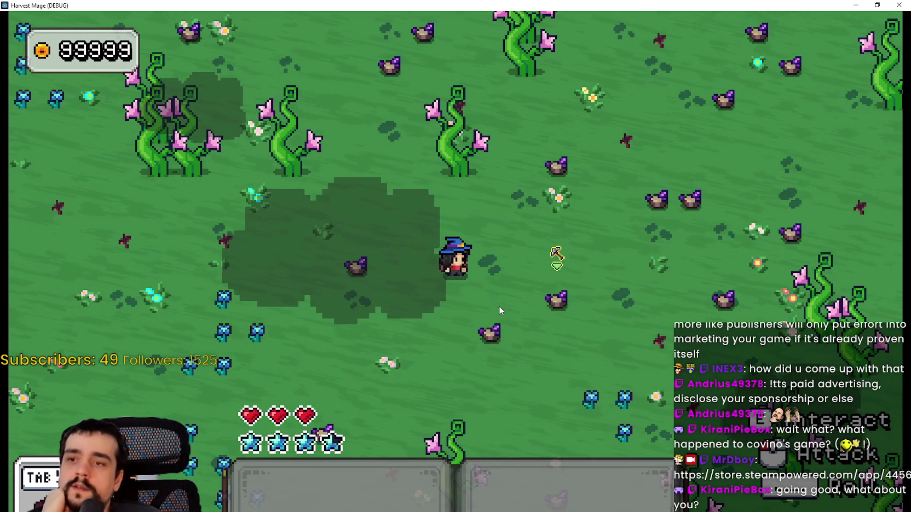
Step: Walk the wizard with WASD up to the hedgehog and turn to face it
key("d")
key("s")
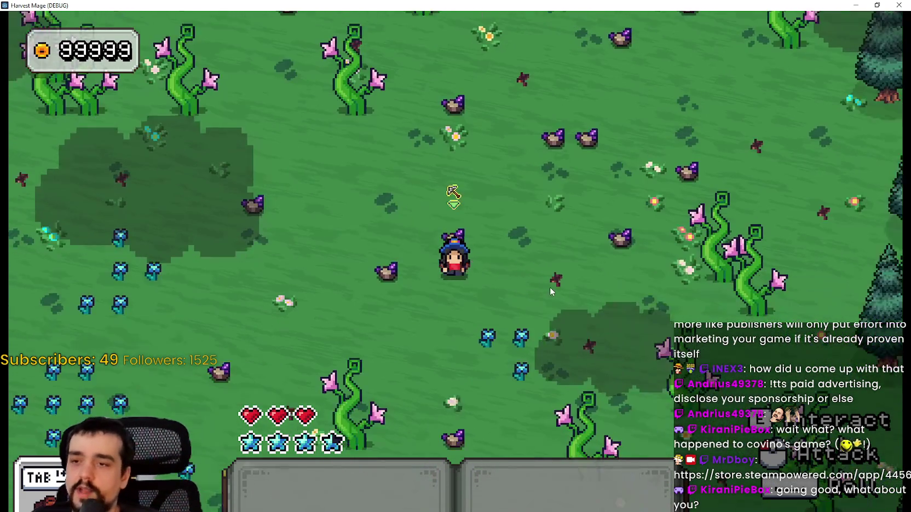
key("a")
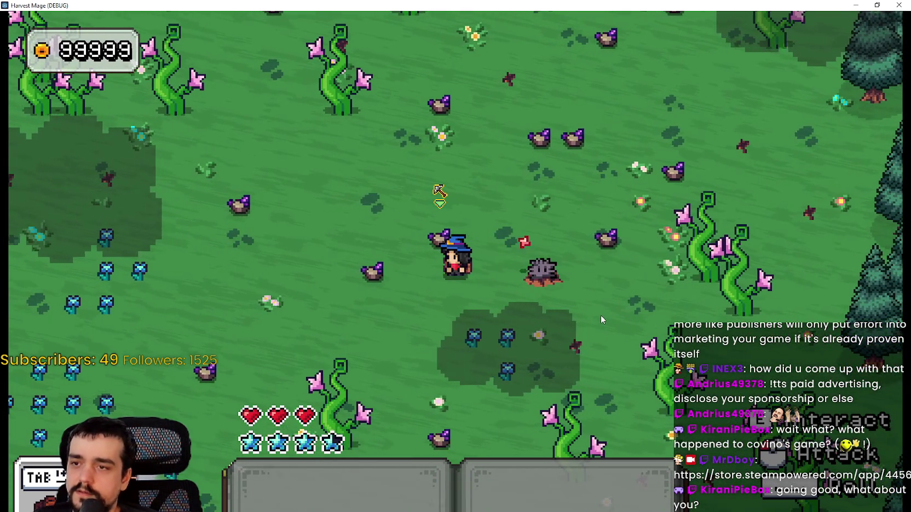
key("a")
key("s")
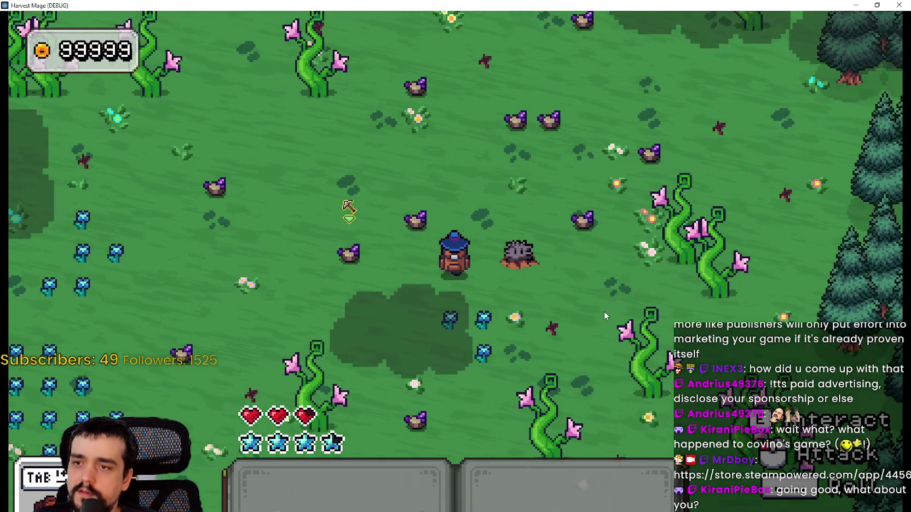
key("d")
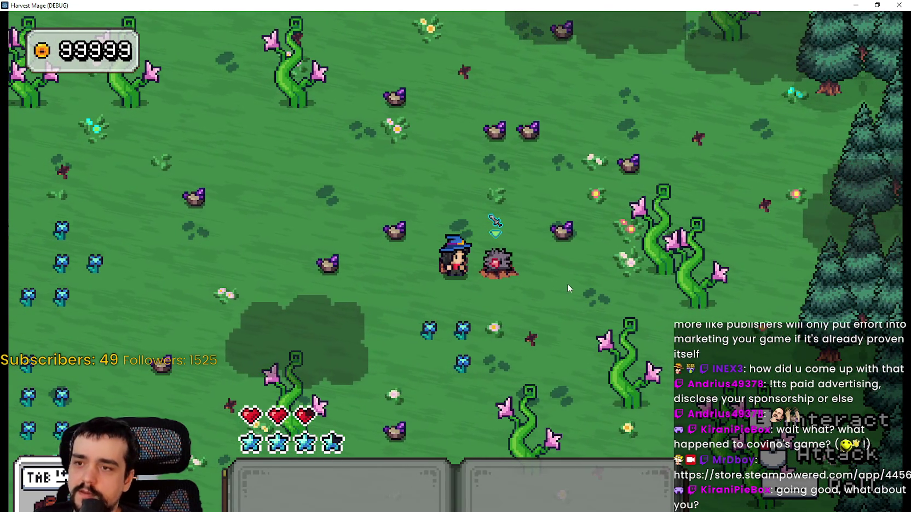
key("a")
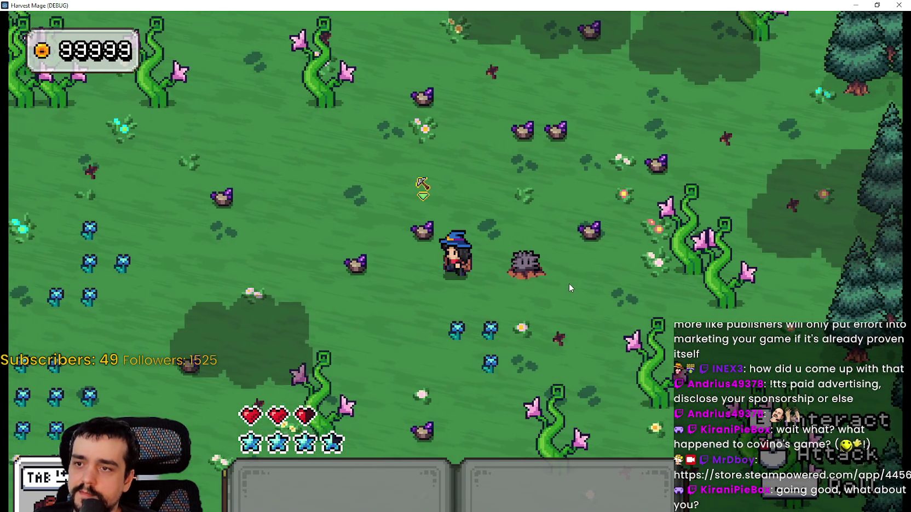
key("d")
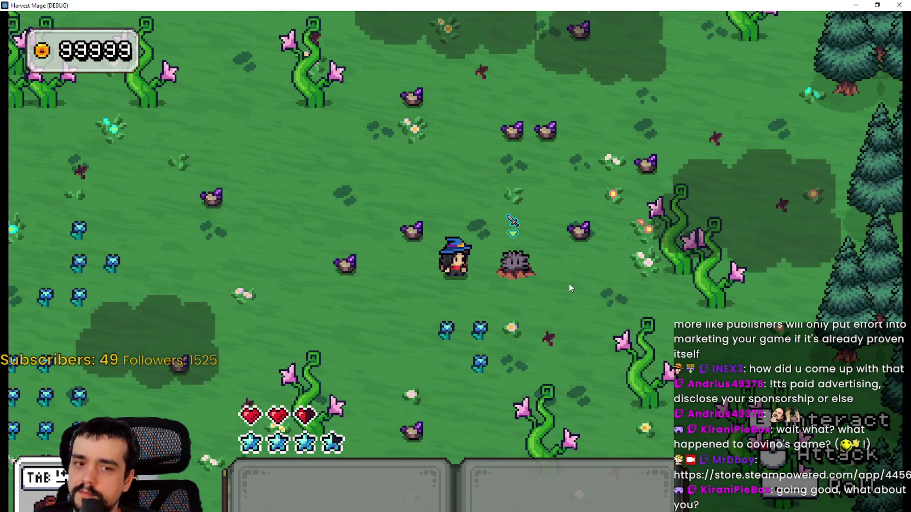
Step: Walk the wizard down-left, then up and right around the forest, and close the debug game
key("s")
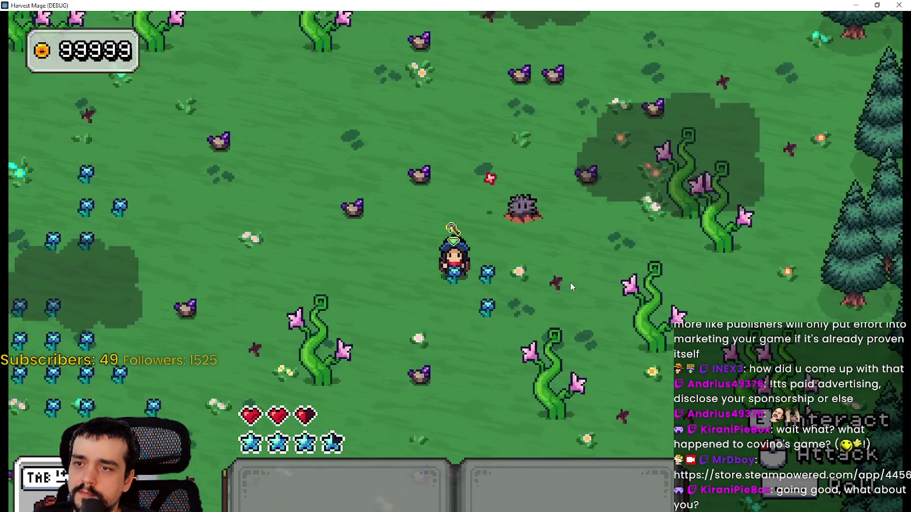
key("a")
key("a")
key("w")
key("d")
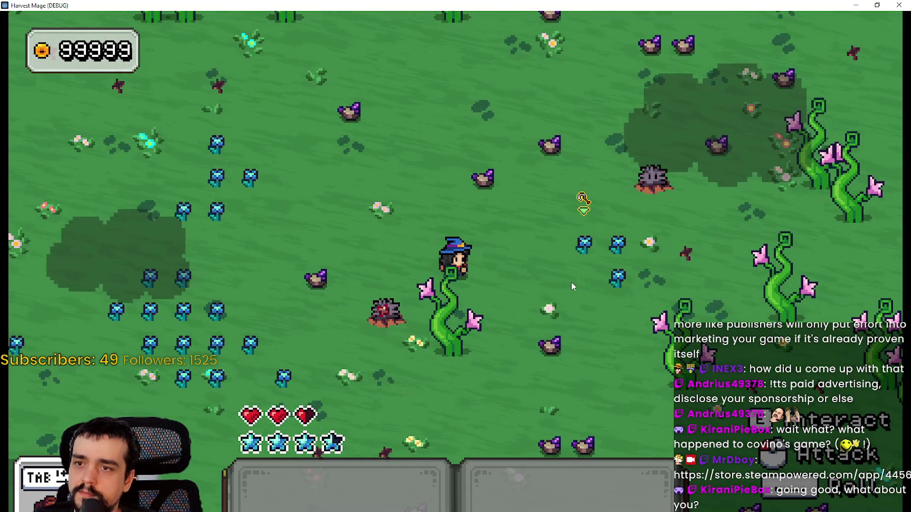
key("d")
key("w")
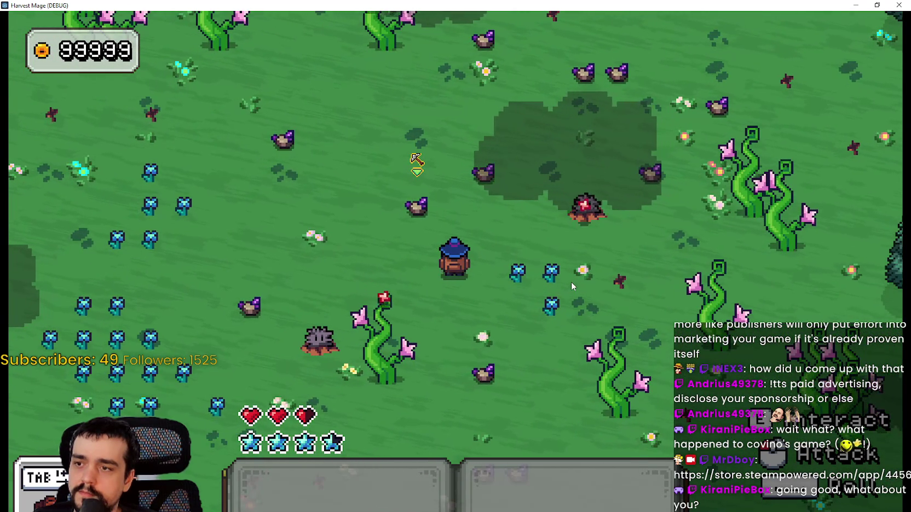
key("d")
key("w")
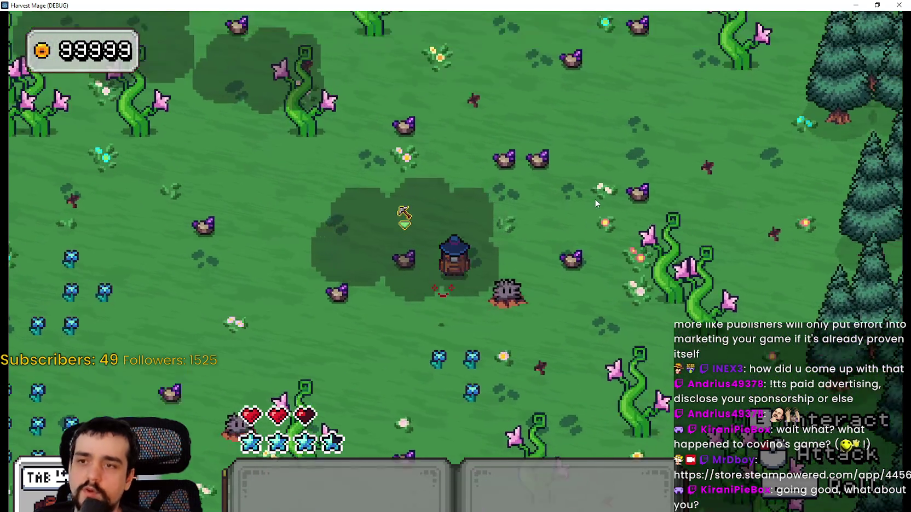
left_click(899, 4)
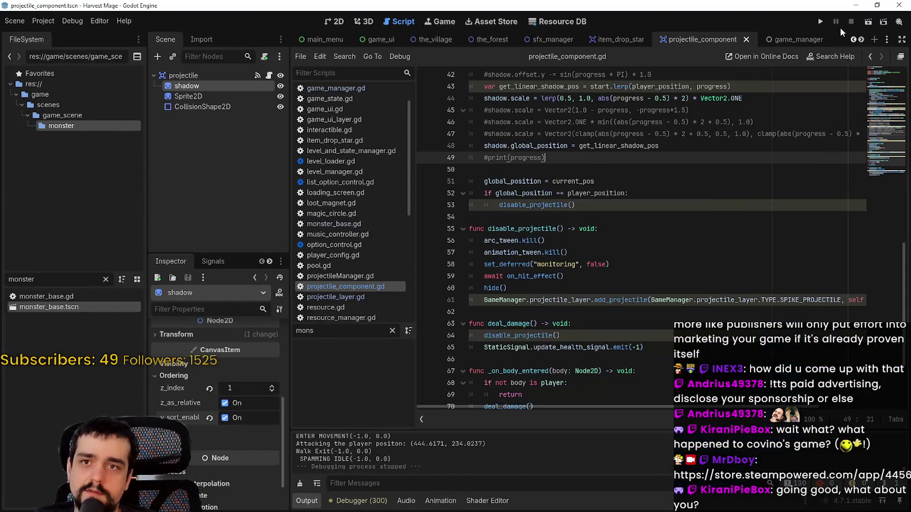
Step: Drag the projectile's Sprite2D above the shadow node, then save and run the project with F5
left_click(224, 96)
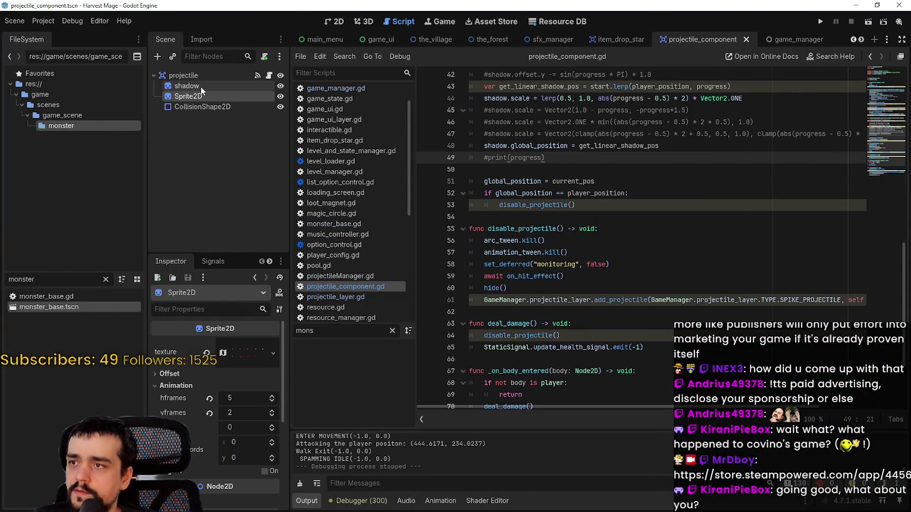
left_click(338, 23)
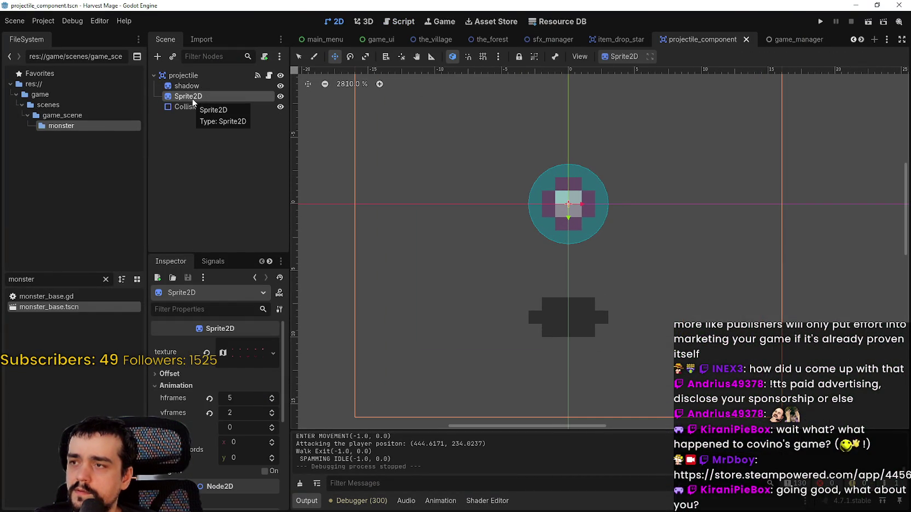
scroll(186, 409, "down", 5)
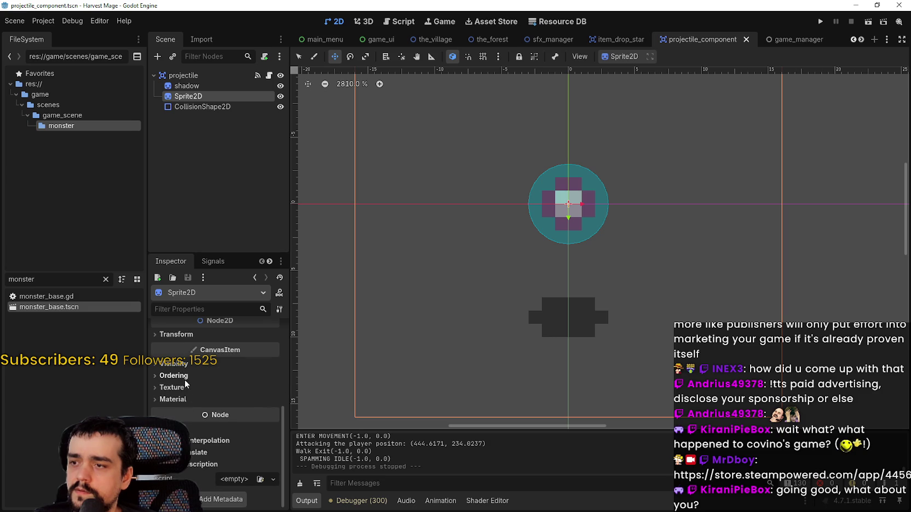
left_click(179, 400)
left_click(188, 377)
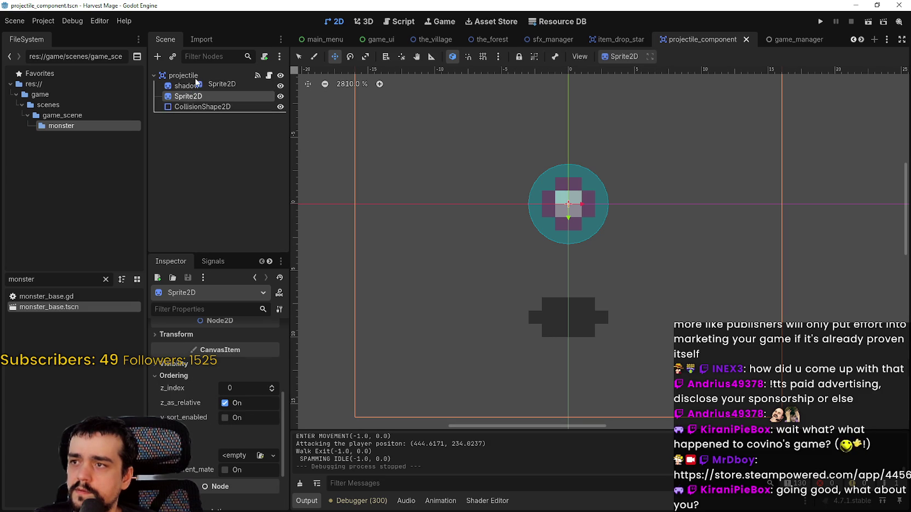
left_click_drag(195, 81, 196, 84)
key("F5")
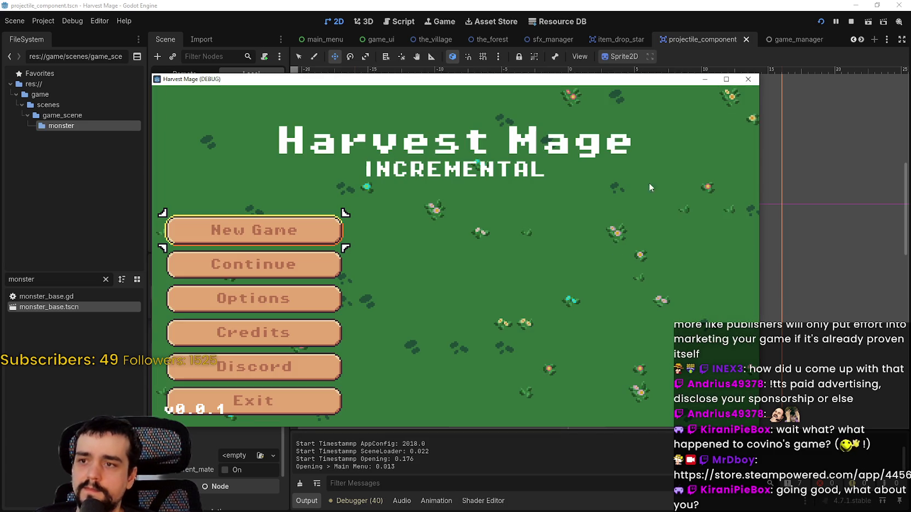
Step: Maximize the debug window, start a new game and walk the wizard up into the forest
left_click(726, 79)
left_click(205, 241)
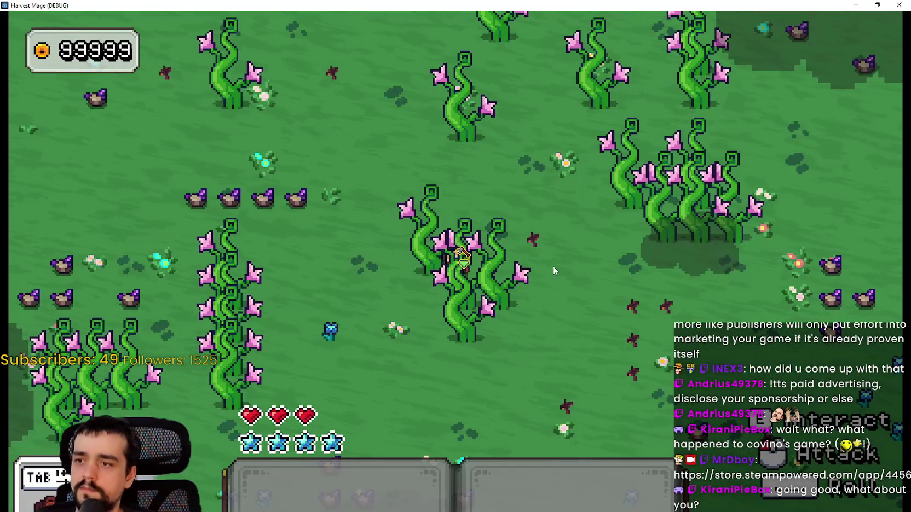
key("w")
key("a")
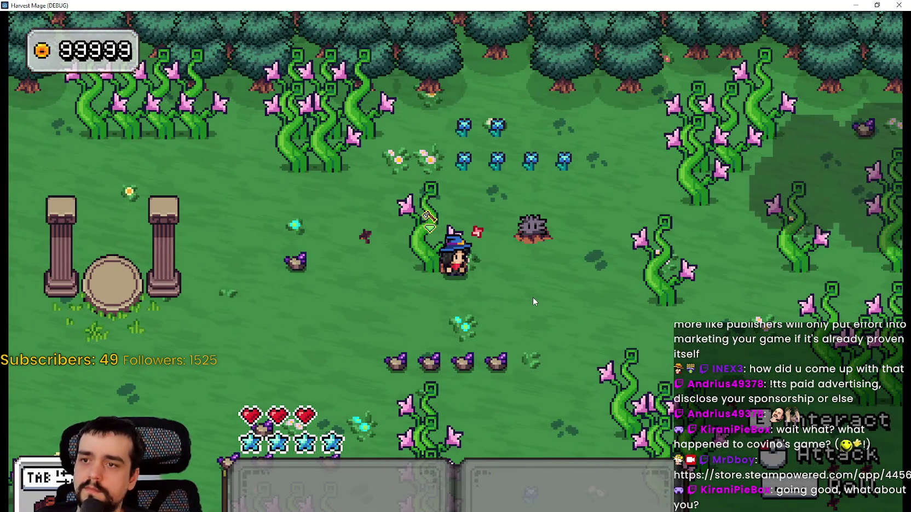
key("w")
key("d")
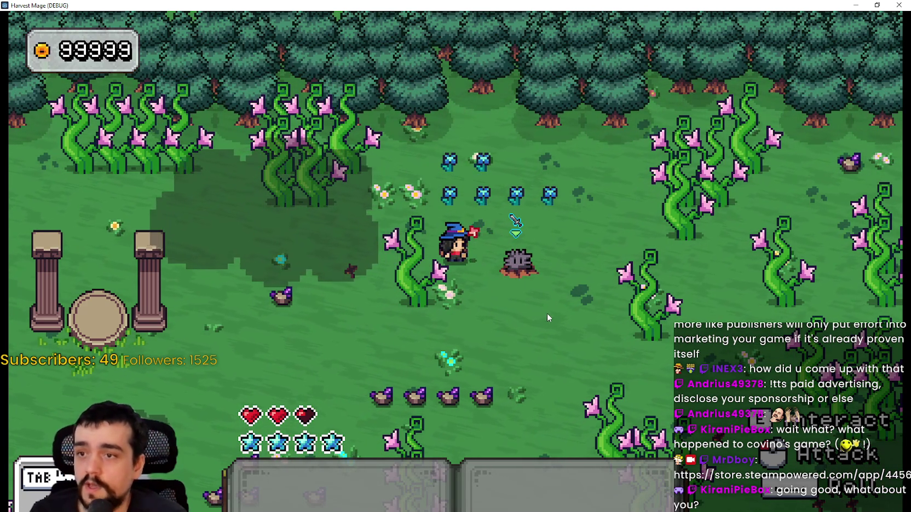
Step: Walk the wizard past the pillars and blue flowers until it faces the hedgehog
key("s")
key("d")
key("w")
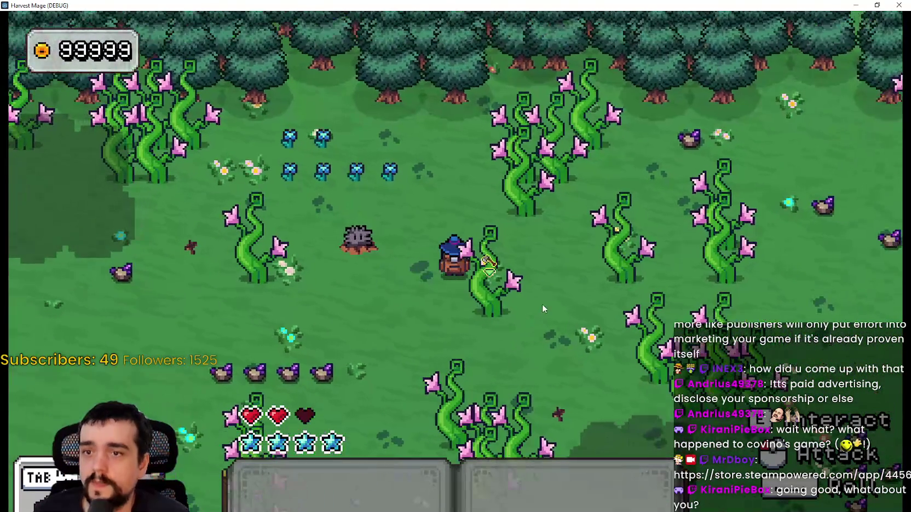
key("w")
key("a")
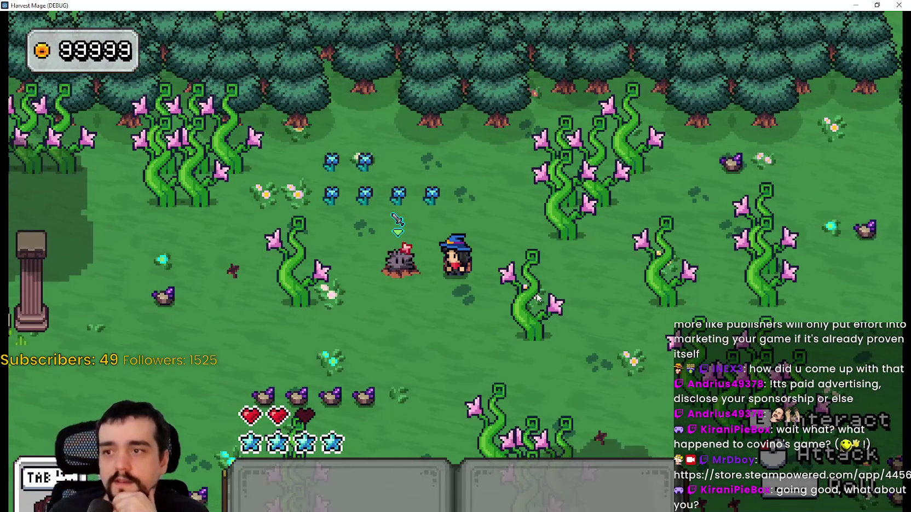
key("s")
key("a")
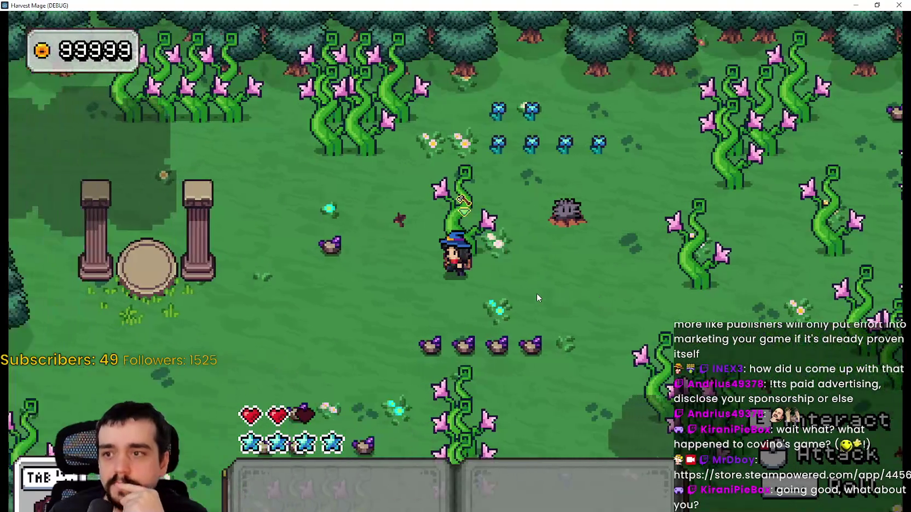
key("d")
key("w")
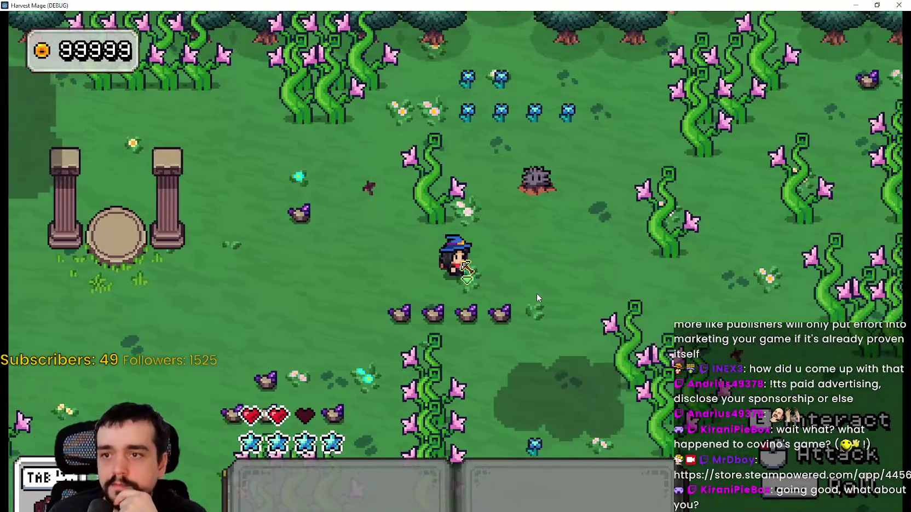
key("a")
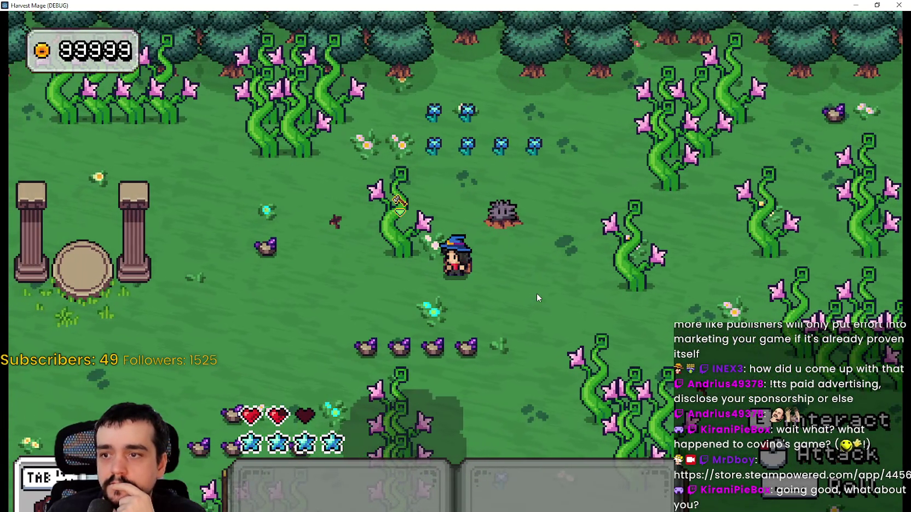
key("d")
key("w")
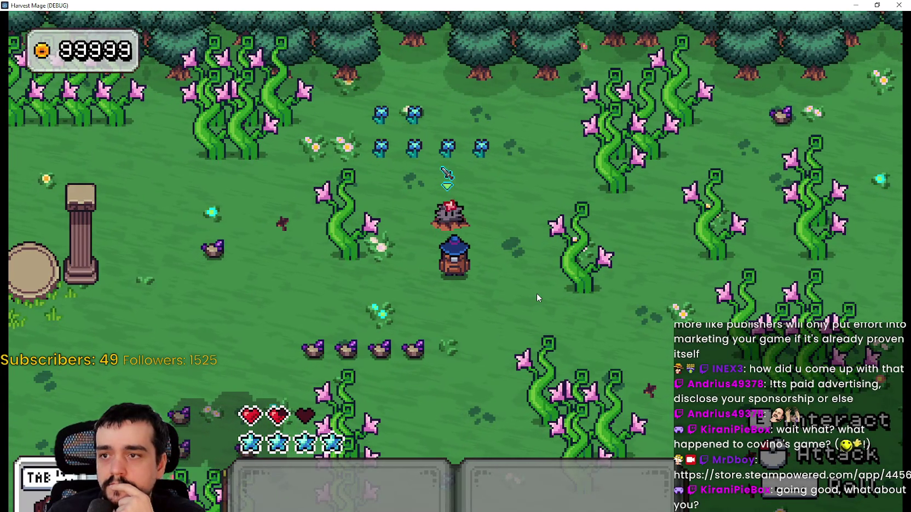
key("w")
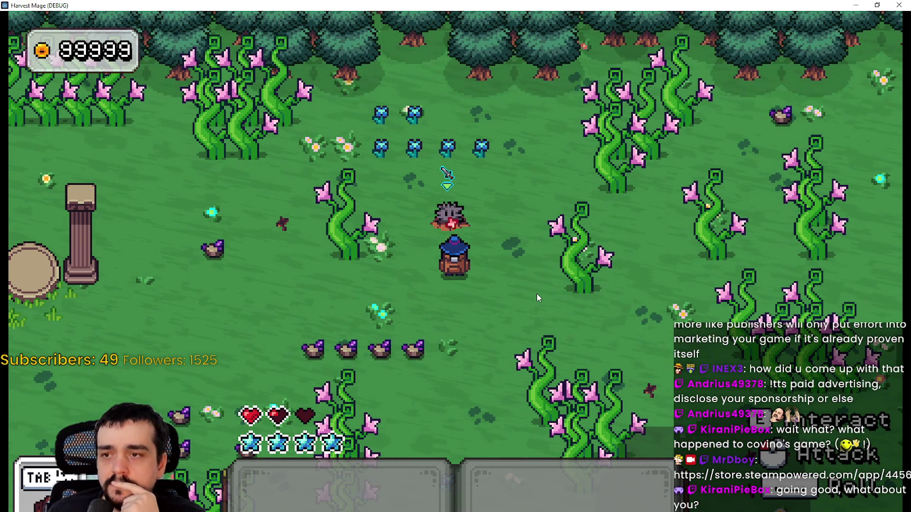
key("s")
key("a")
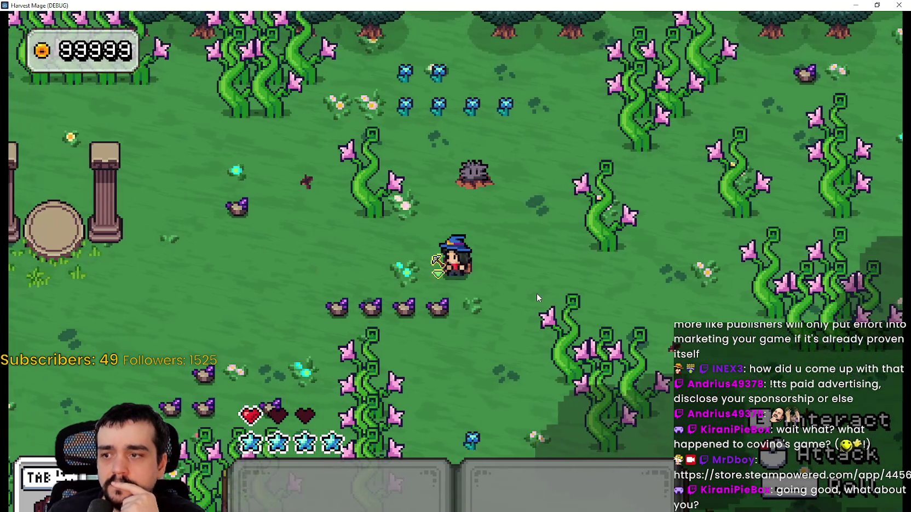
key("d")
key("w")
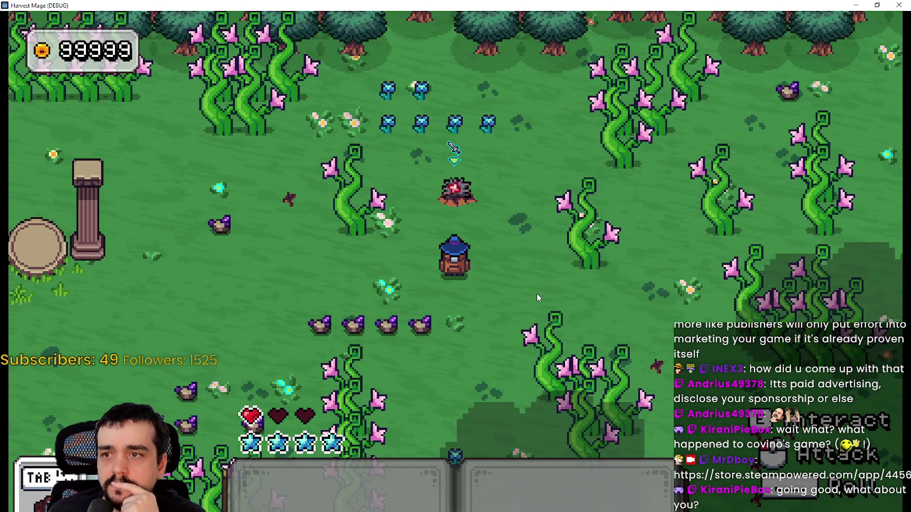
key("s")
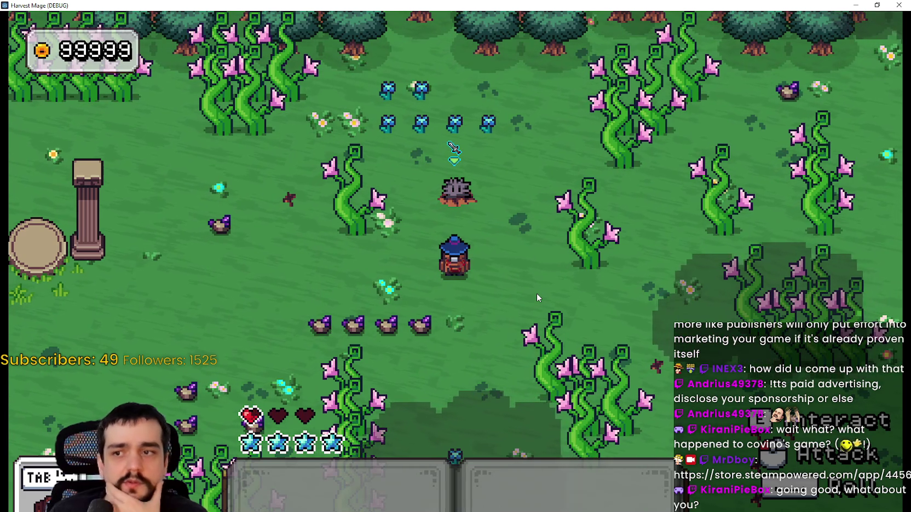
key("w")
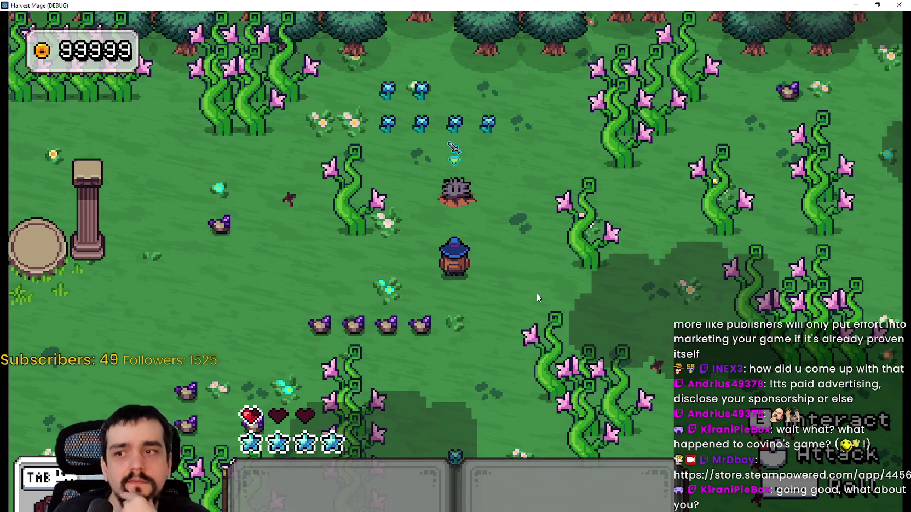
Step: Cast three spell projectiles at the hedgehog
left_click(537, 293)
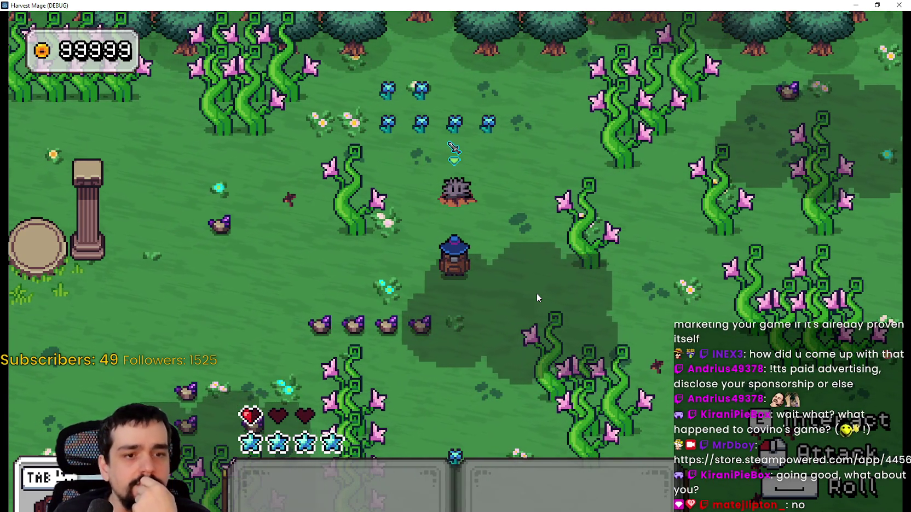
left_click(537, 293)
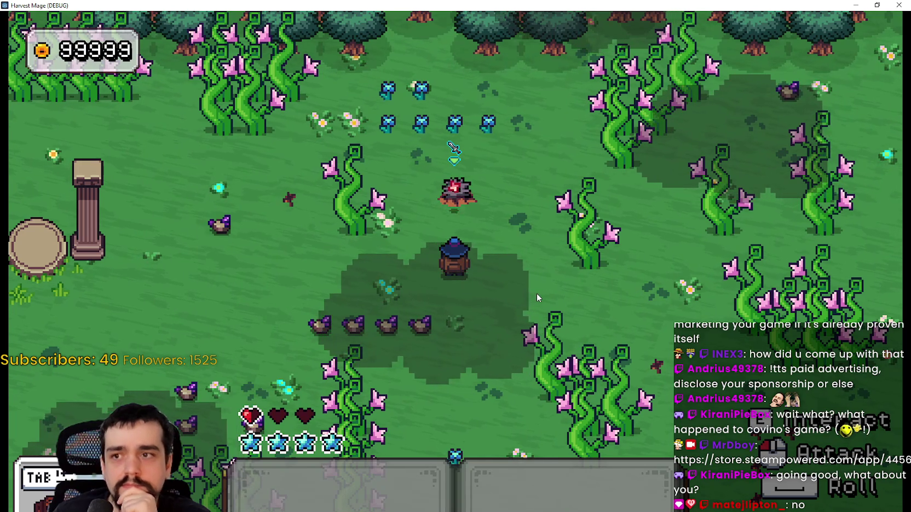
left_click(536, 294)
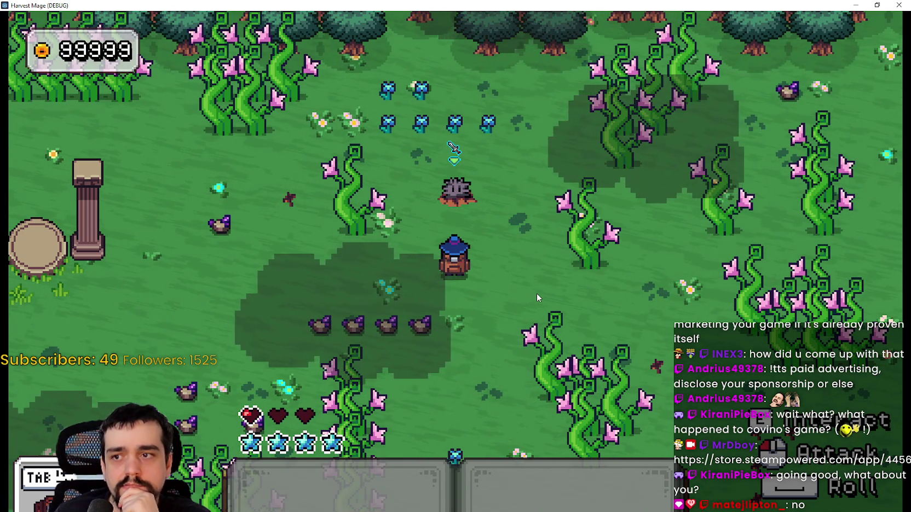
Step: Walk the wizard up and right across the field, then restore the game window size
key("w")
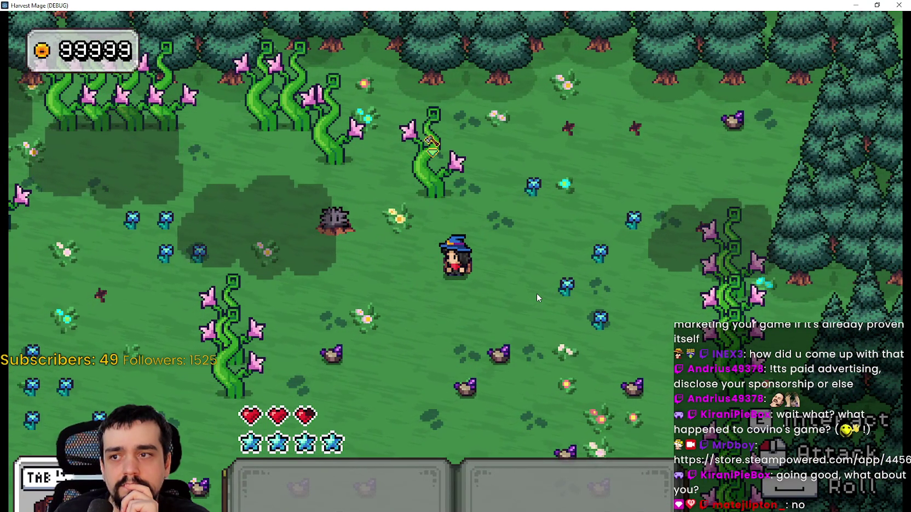
key("w")
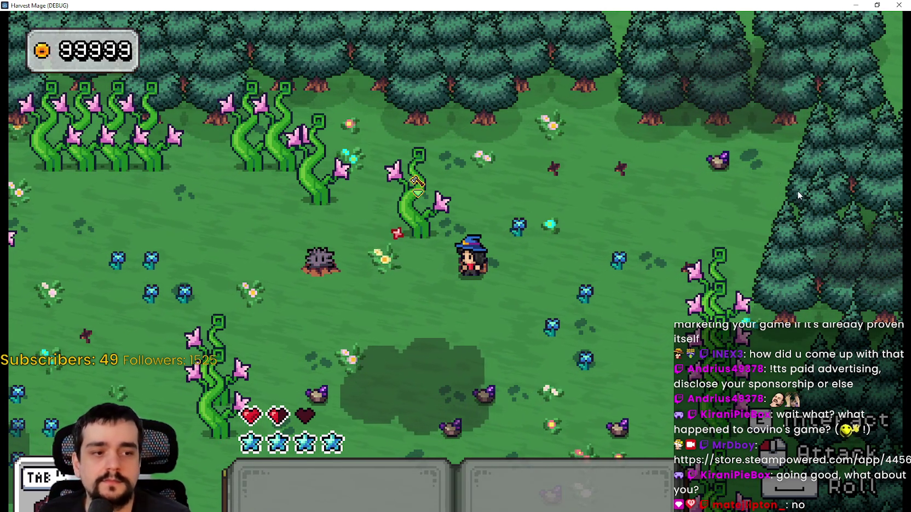
left_click(877, 5)
Step: Close the game to stop debugging and scroll back and forth through the scene tabs
left_click(850, 22)
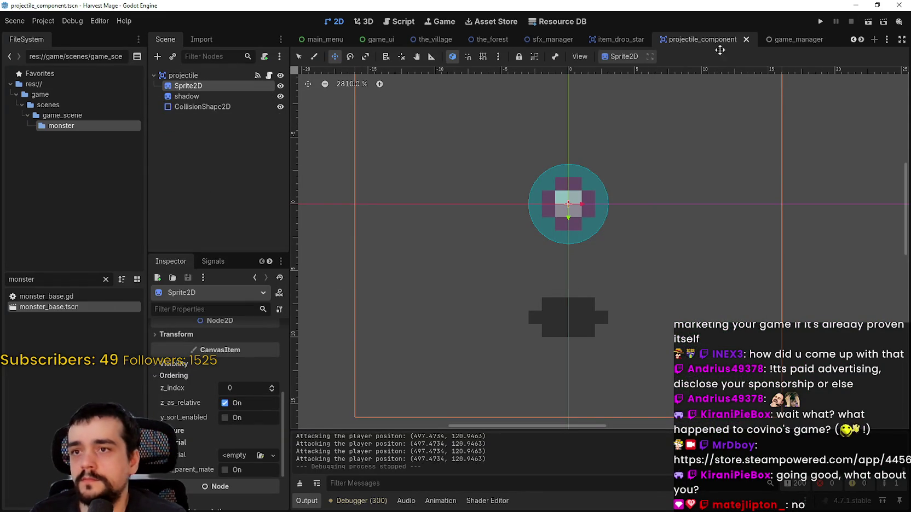
left_click(858, 40)
left_click(858, 40)
left_click(858, 40)
left_click(855, 38)
left_click(854, 39)
left_click(854, 39)
left_click(854, 39)
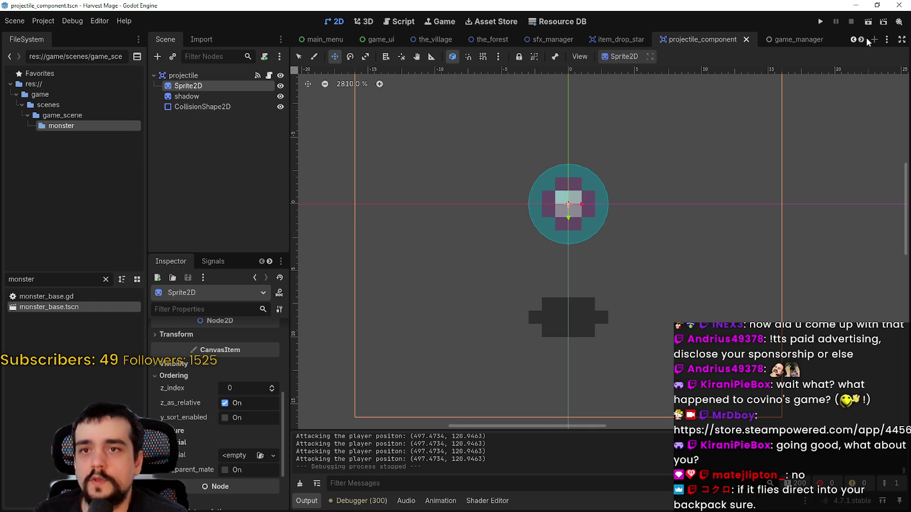
Step: Scroll to the last scene tabs, then drag the YouTube browser over the editor
left_click(861, 40)
left_click(861, 39)
left_click(860, 40)
left_click(861, 40)
left_click(860, 39)
left_click(860, 39)
left_click(861, 41)
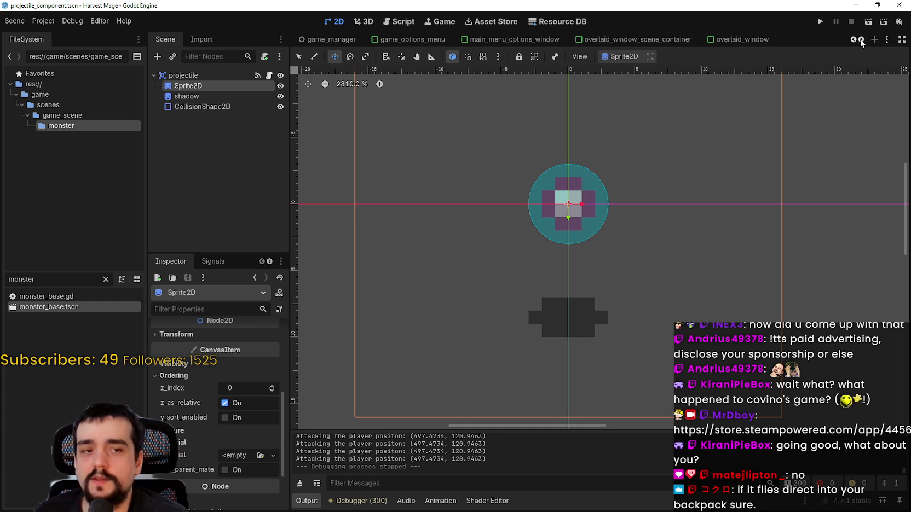
left_click(860, 40)
left_click(860, 40)
left_click(861, 40)
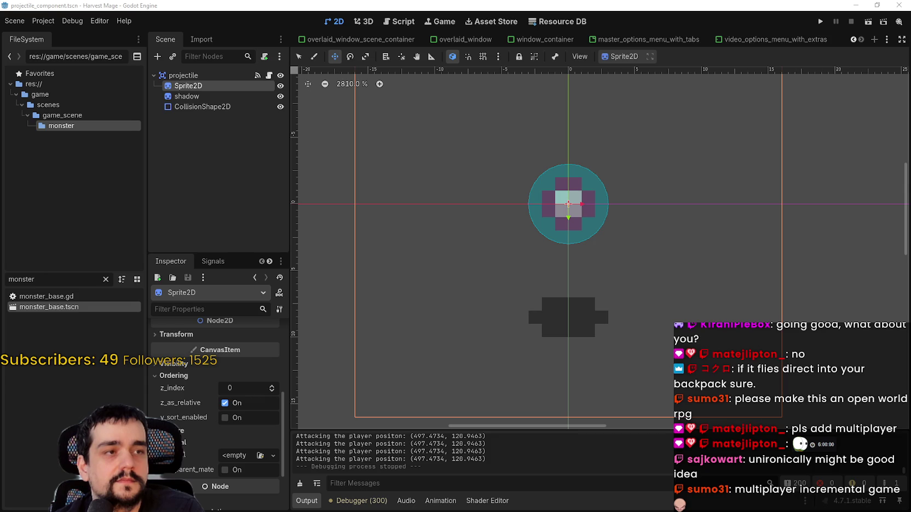
mouse_move(910, 36)
left_mouse_down()
mouse_move(659, 36)
mouse_move(710, 15)
left_mouse_up()
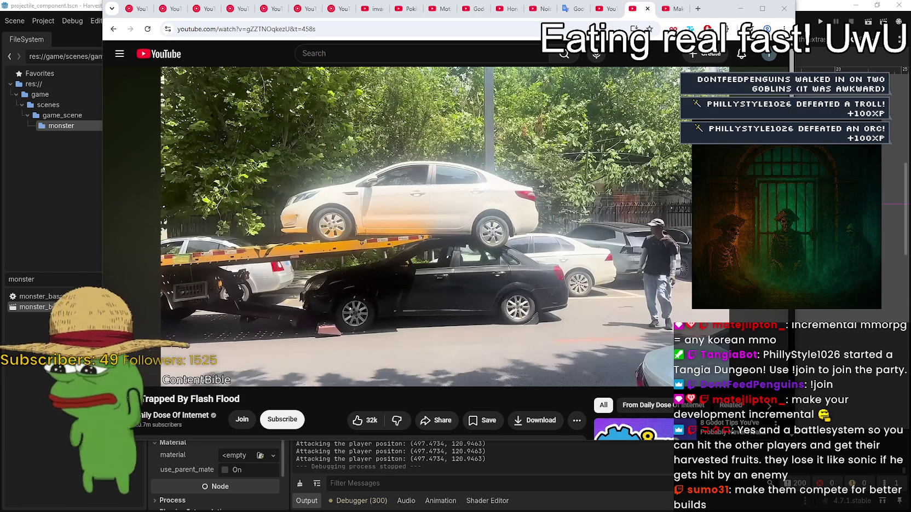
Step: Resume the paused 'Trapped By Flash Flood' YouTube video with Space
key("space")
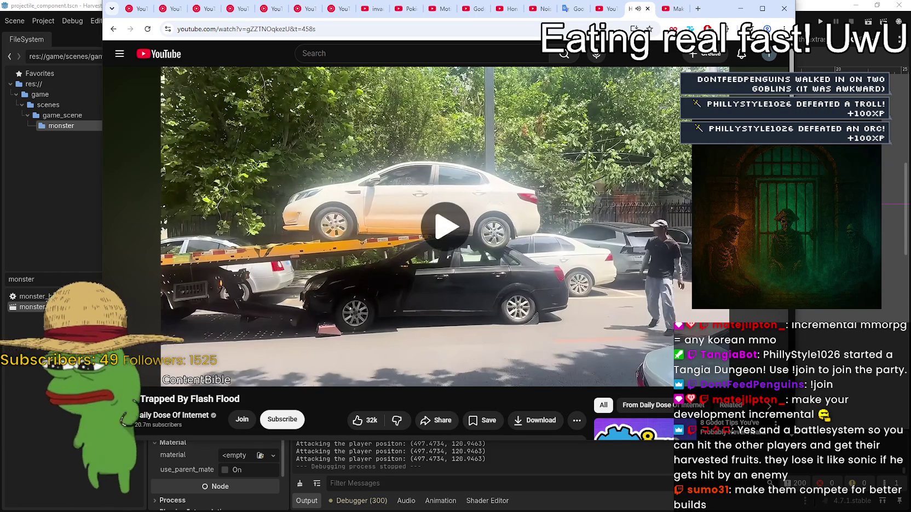